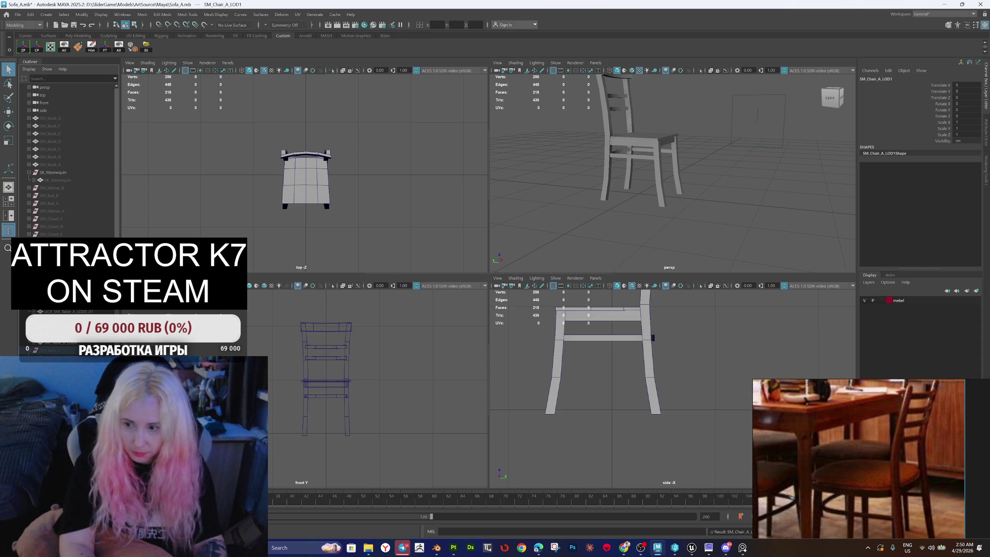
Step: Rename the chair SM_Chair_B, undo an accidental parenting, group it, and unparent it from SM_Table_B
key(ctrl+z)
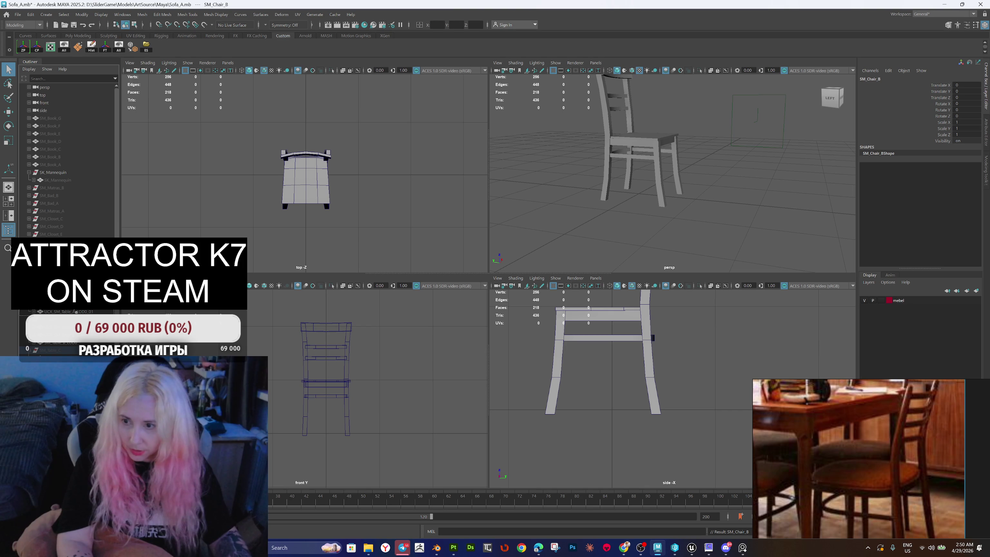
drag(61, 185, 60, 185)
key(ctrl+z)
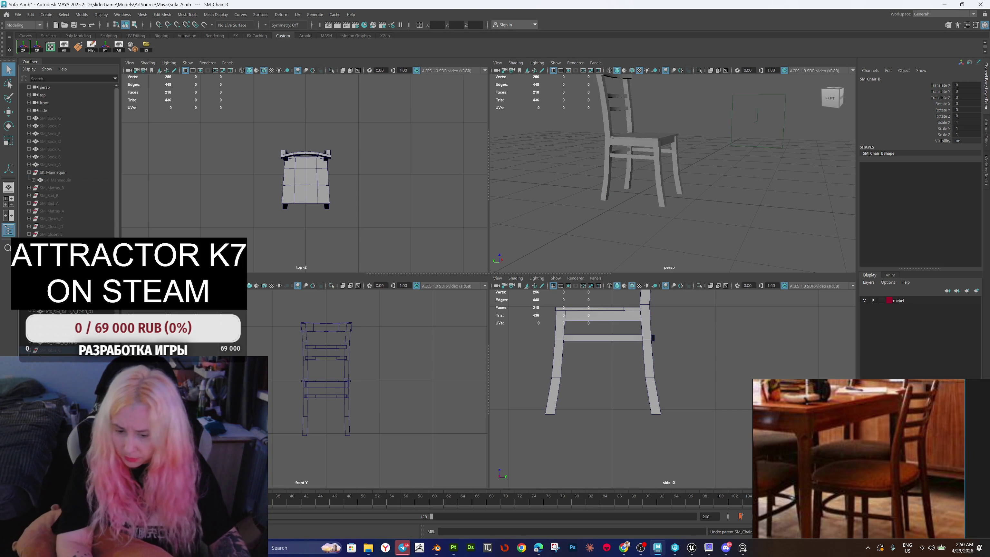
key(ctrl+g)
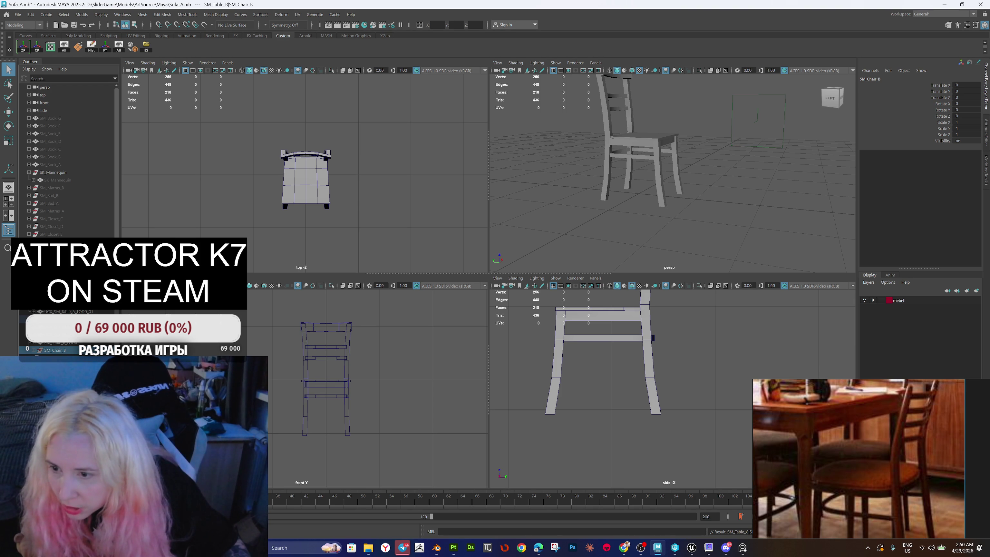
key(shift+p)
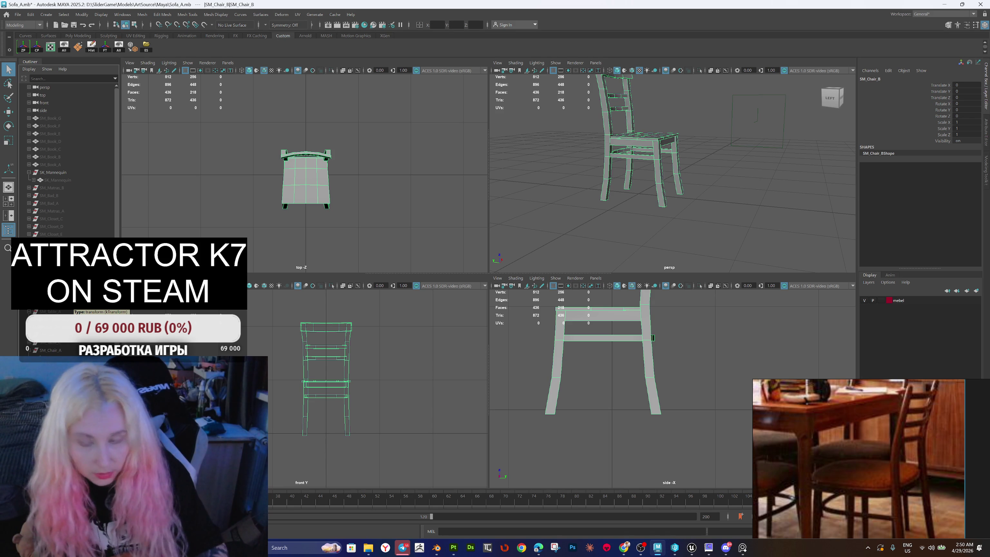
Step: Select the back-post and top-rail face loops on SM_Chair_B_LOD0, delete them, then undo the deletion
click(97, 314)
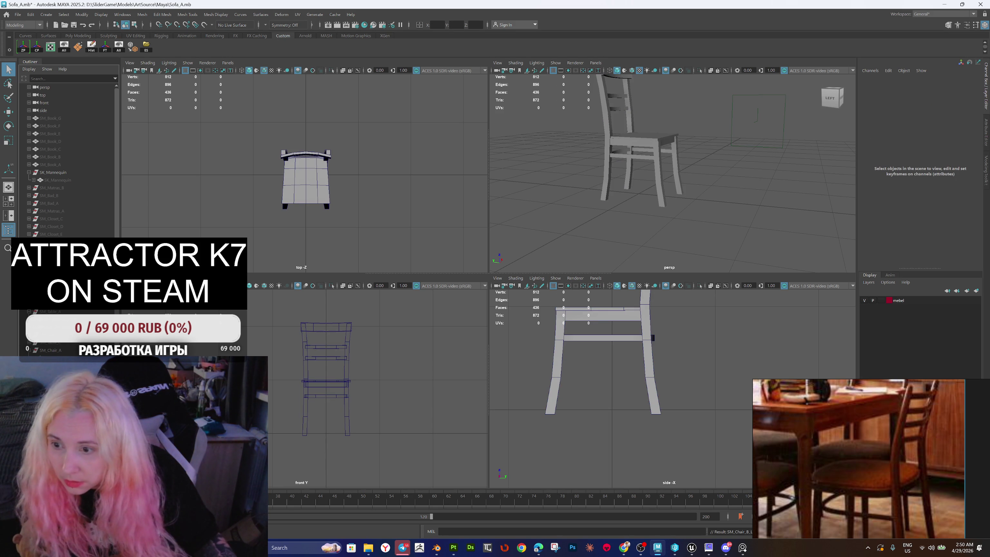
click(97, 313)
mouse_move(631, 157)
mouse_down()
mouse_move(609, 204)
mouse_move(646, 149)
mouse_up()
right_click(646, 149)
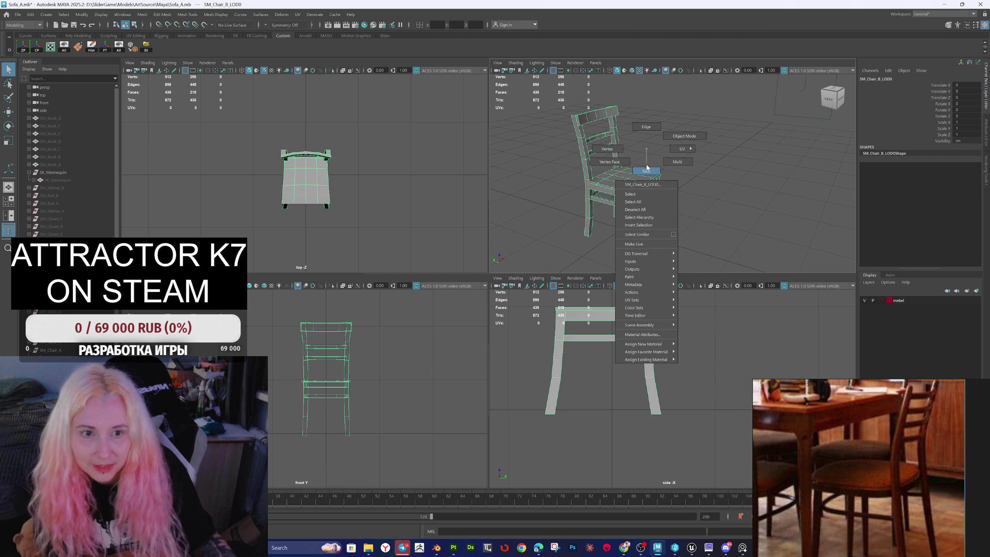
click(593, 153)
double_click(588, 160)
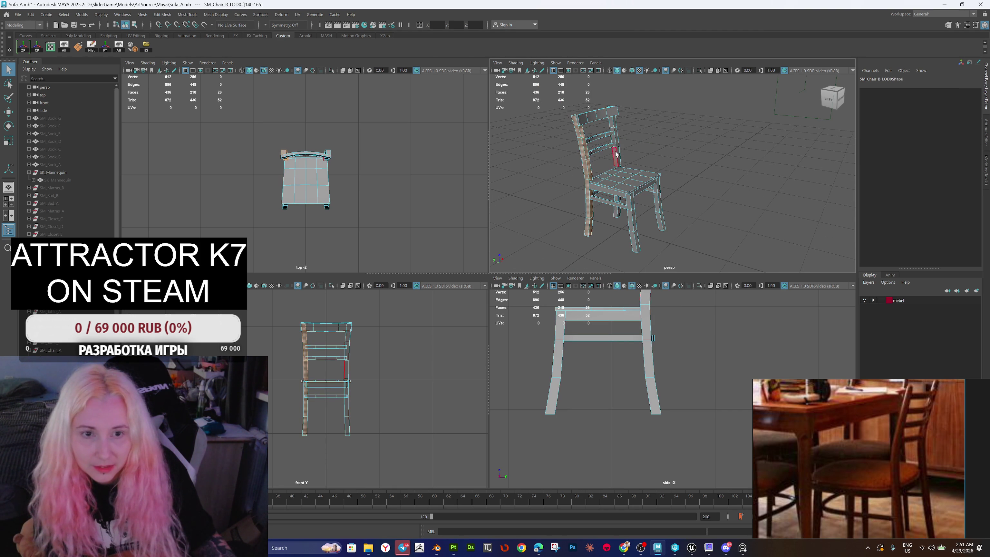
shift+double_click(615, 152)
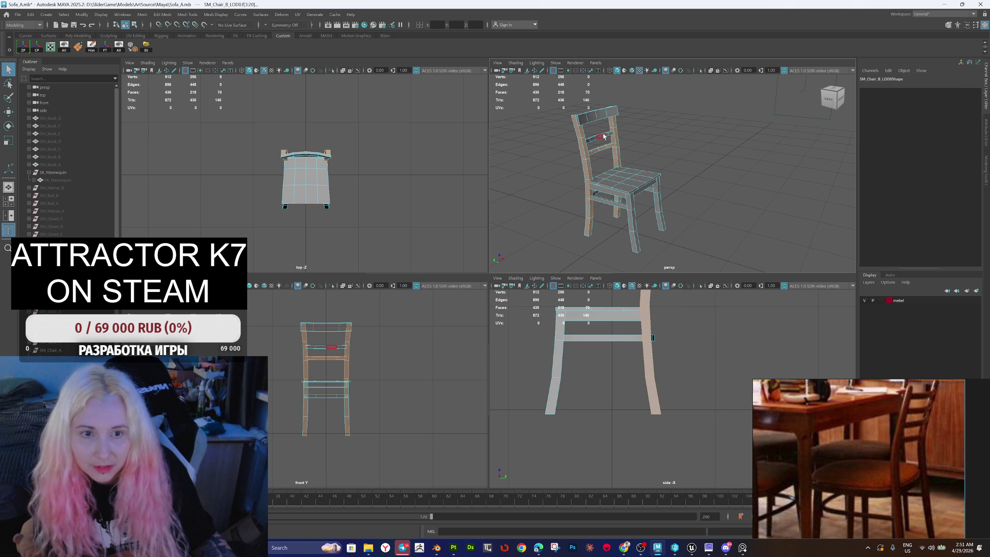
shift+double_click(599, 114)
key(Delete)
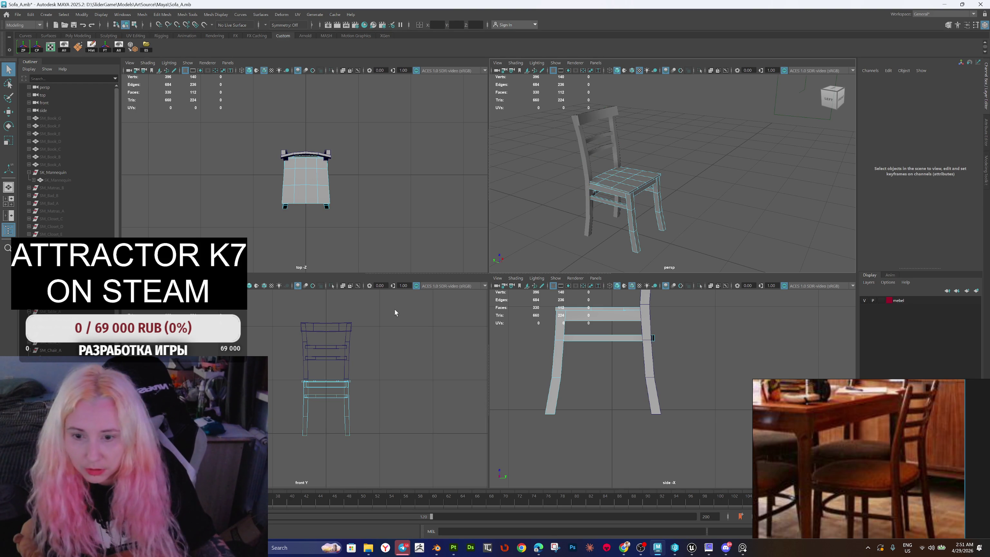
key(ctrl+z)
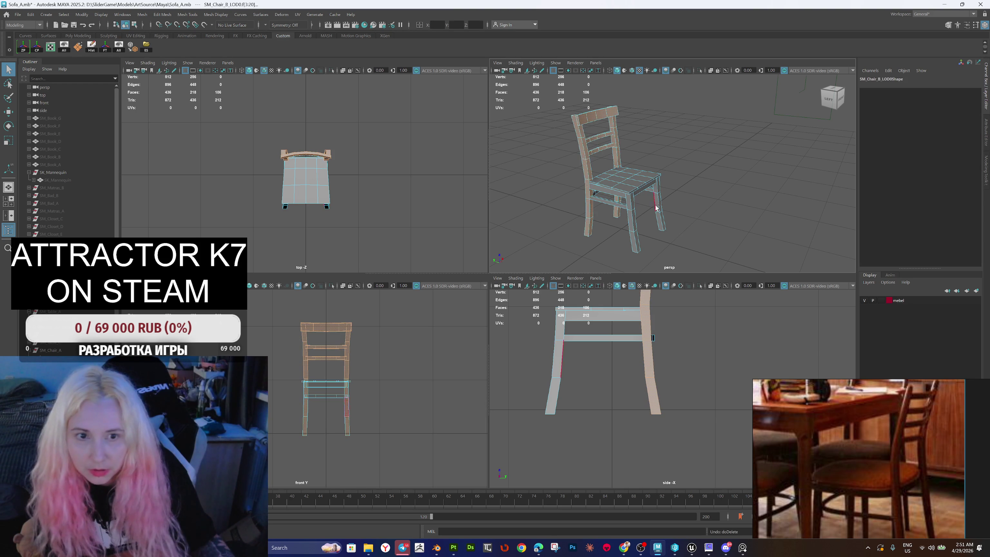
Step: Hide SM_Chair_A, then marquee-select all of SM_Chair_B_LOD0's backrest faces and delete them
key(F8)
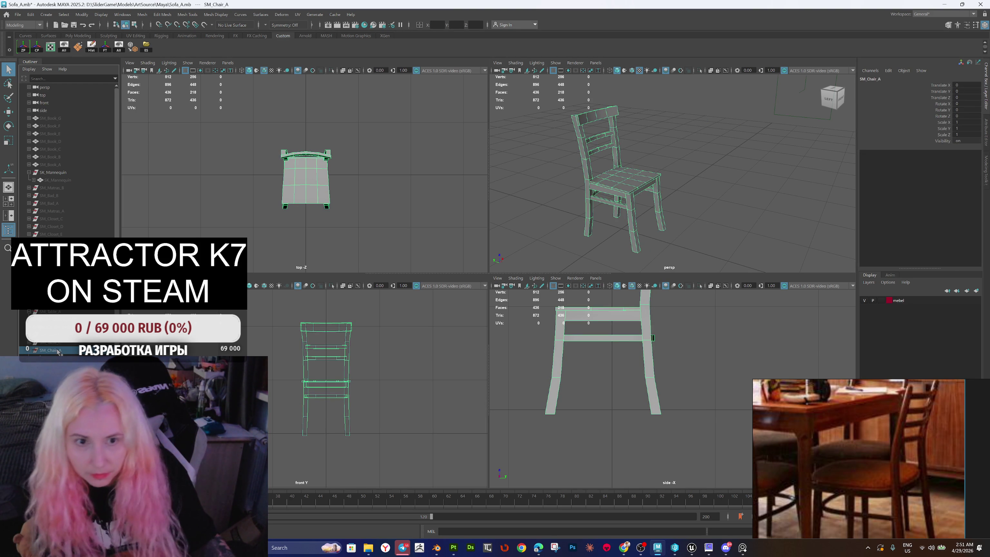
key(ctrl+h)
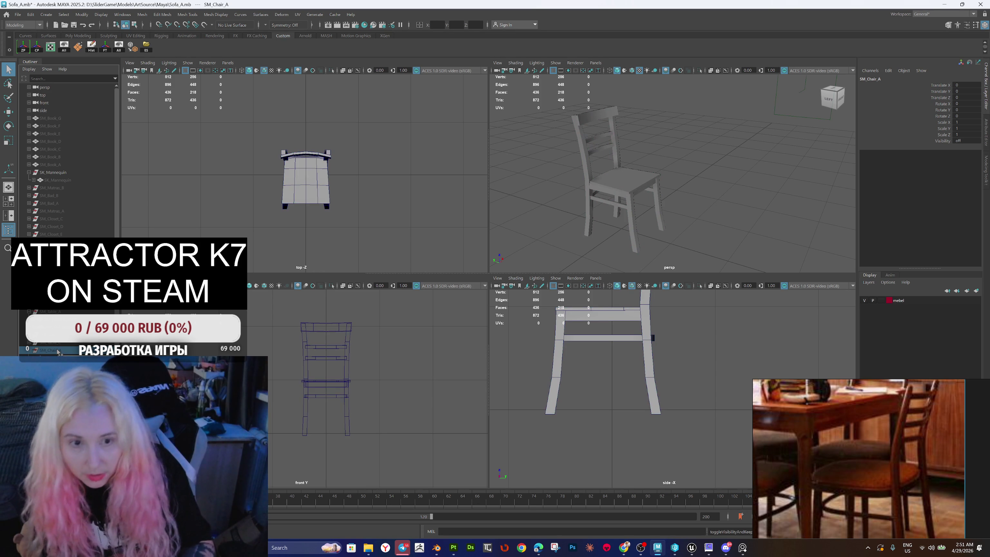
click(608, 187)
drag(601, 198, 644, 163)
right_click(639, 140)
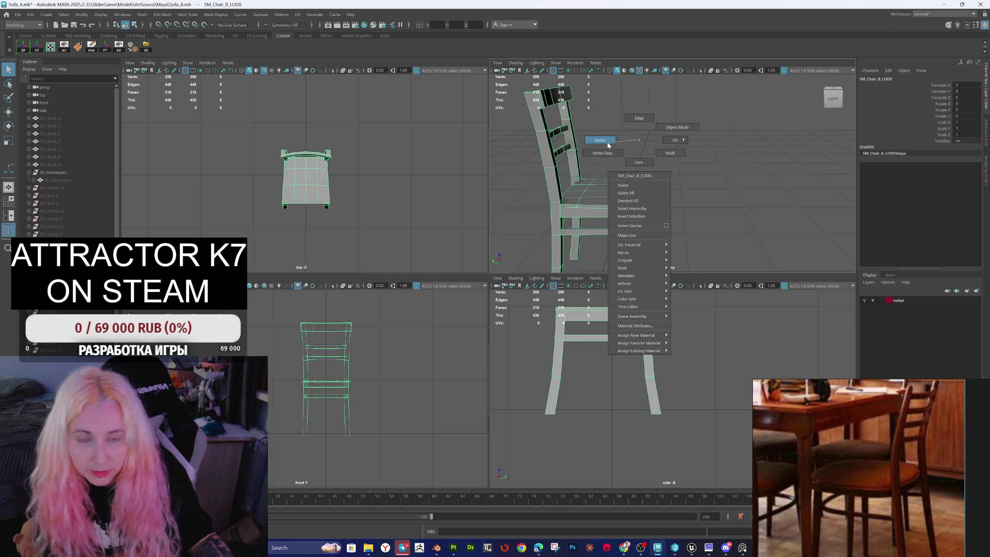
click(639, 161)
mouse_move(579, 86)
mouse_down()
mouse_move(540, 177)
mouse_move(604, 196)
mouse_move(642, 191)
mouse_move(651, 241)
mouse_move(679, 215)
mouse_move(629, 236)
mouse_up()
key(Delete)
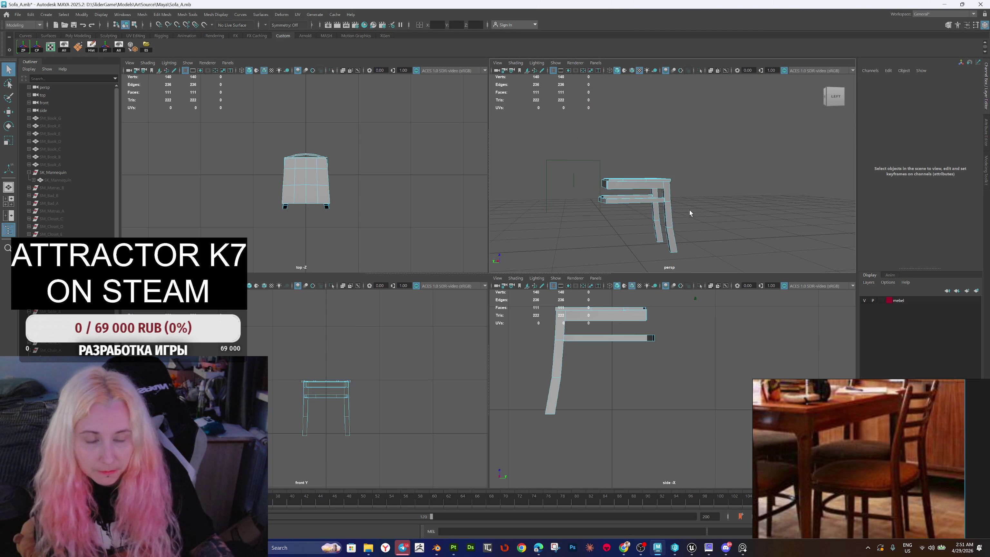
Step: Separate the chair mesh into its individual pieces
drag(688, 212, 651, 216)
click(629, 183)
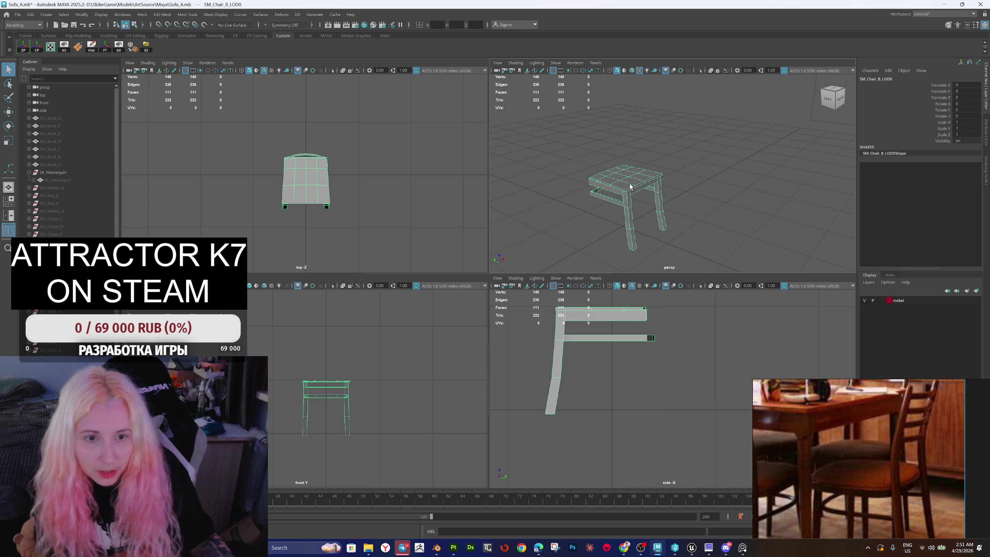
shift+right_click(695, 178)
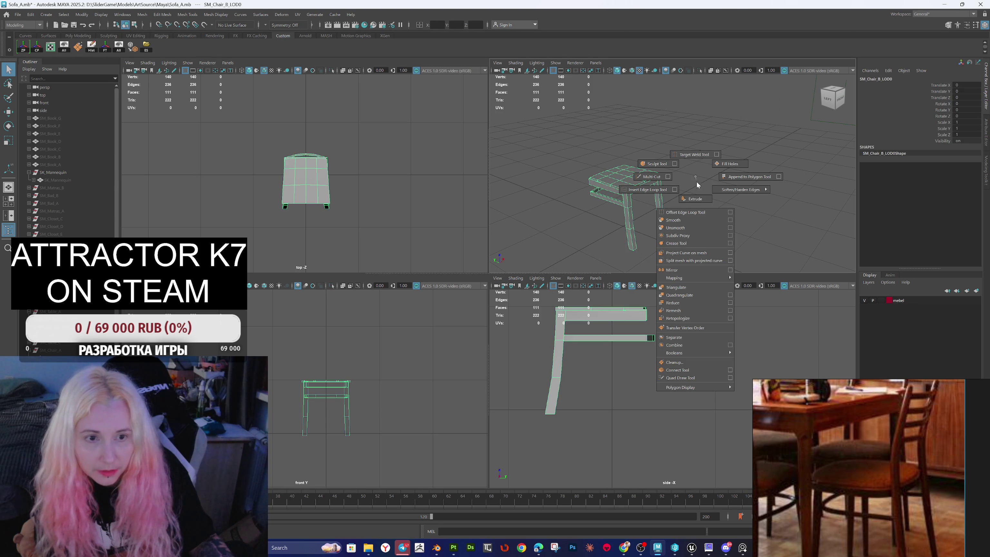
click(681, 341)
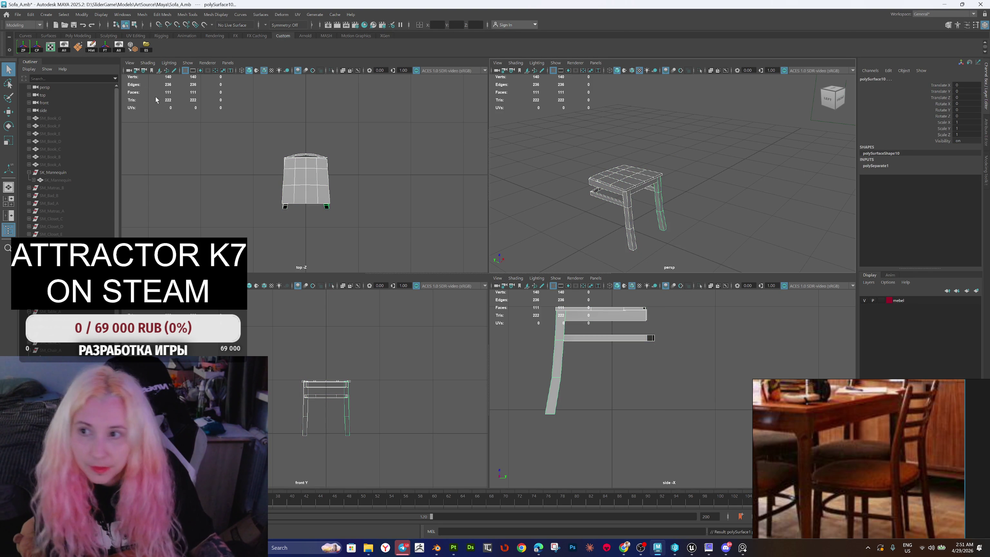
Step: Combine the two leg pieces into polySurface9 and delete its construction history
click(663, 223)
shift+click(666, 221)
shift+right_click(694, 208)
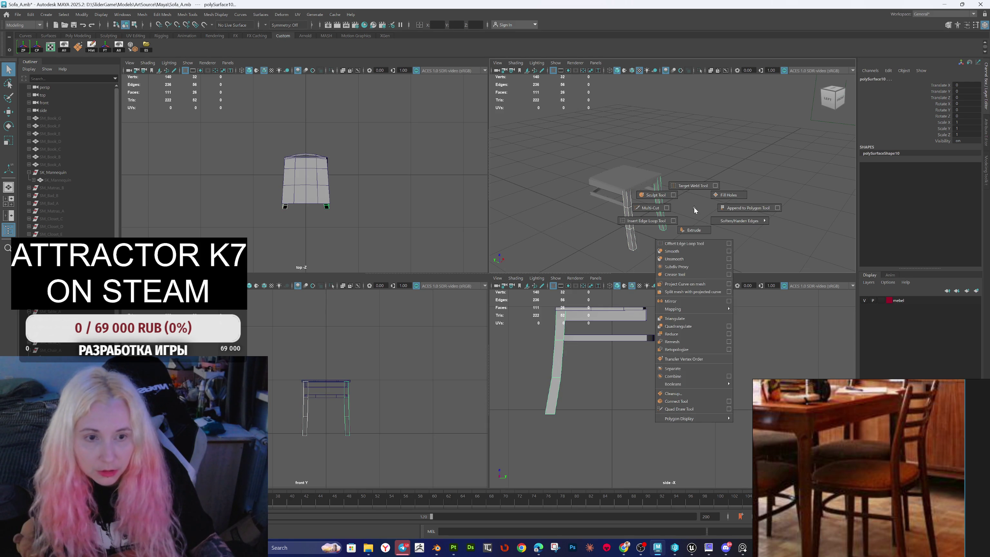
click(683, 376)
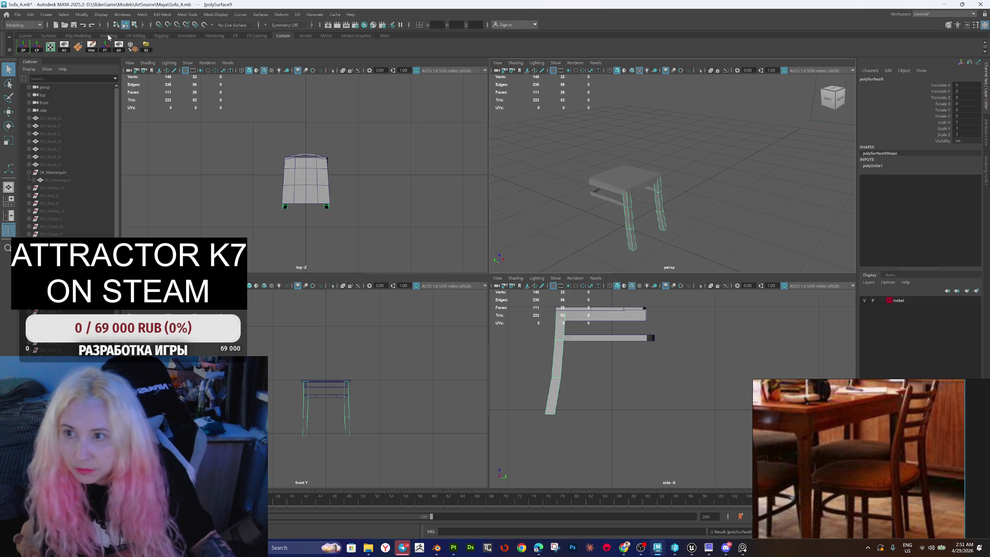
click(91, 47)
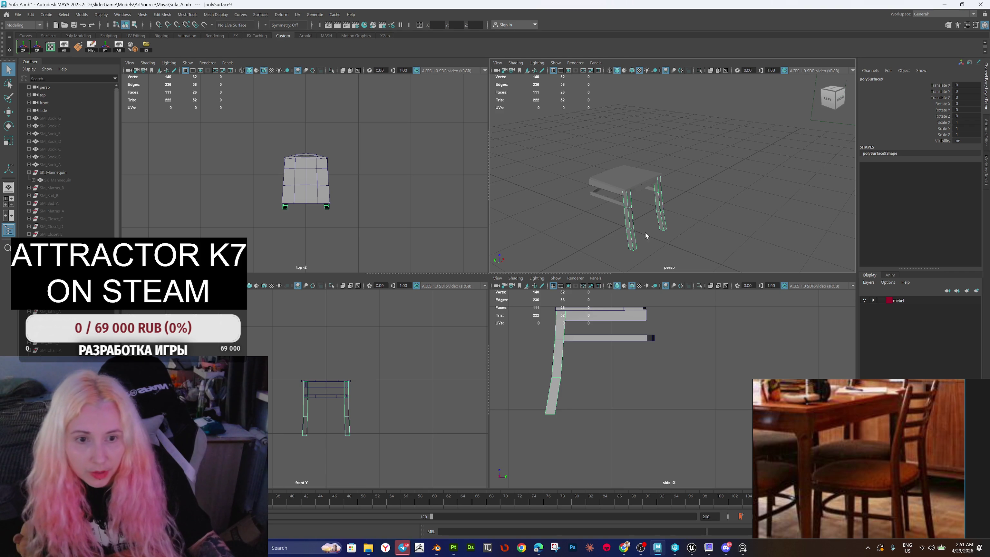
mouse_move(630, 241)
mouse_down()
mouse_move(672, 237)
mouse_move(637, 239)
mouse_move(667, 219)
mouse_move(647, 222)
mouse_up()
key(w)
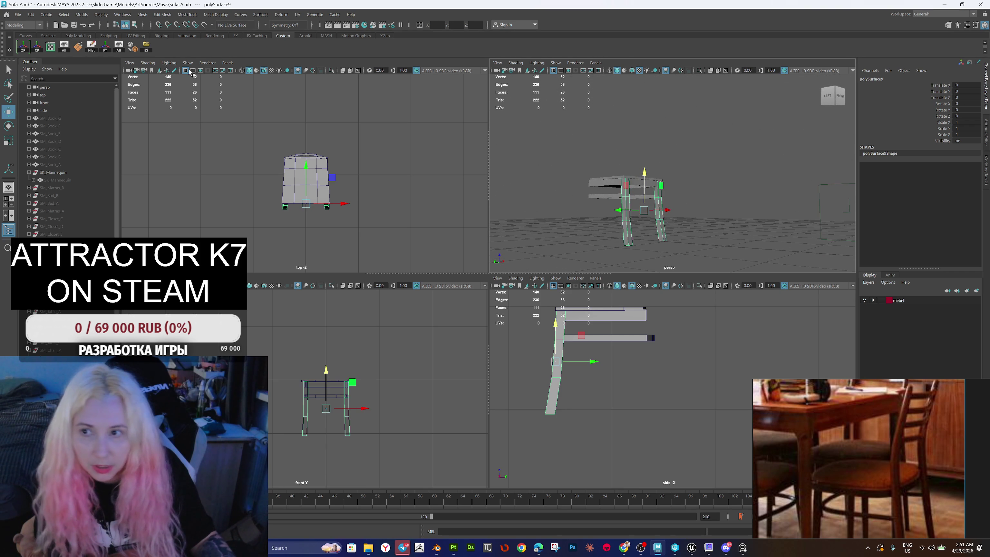
Step: Snap the leg piece's pivot to the origin and mirror it on the Y axis, + direction
click(25, 46)
drag(663, 219, 714, 209)
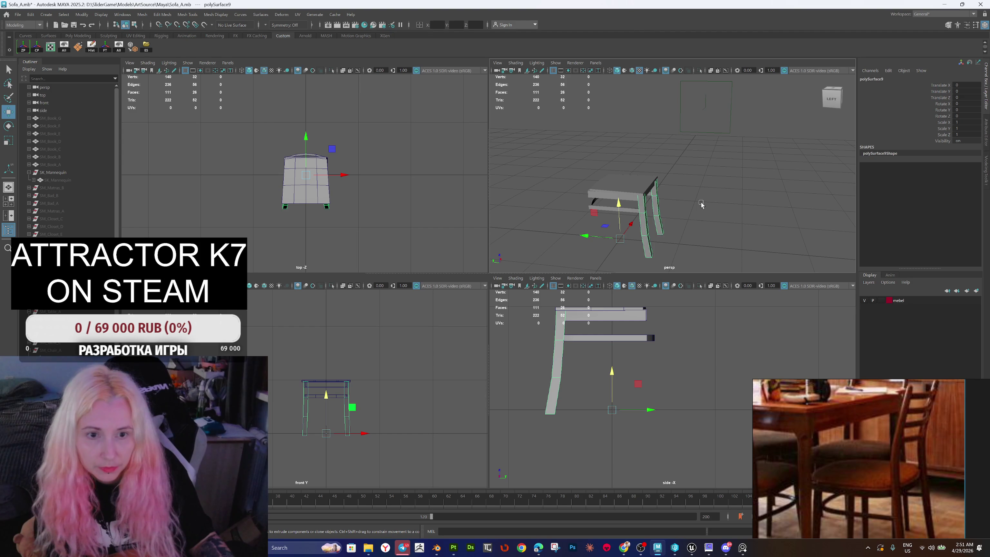
shift+right_click(702, 202)
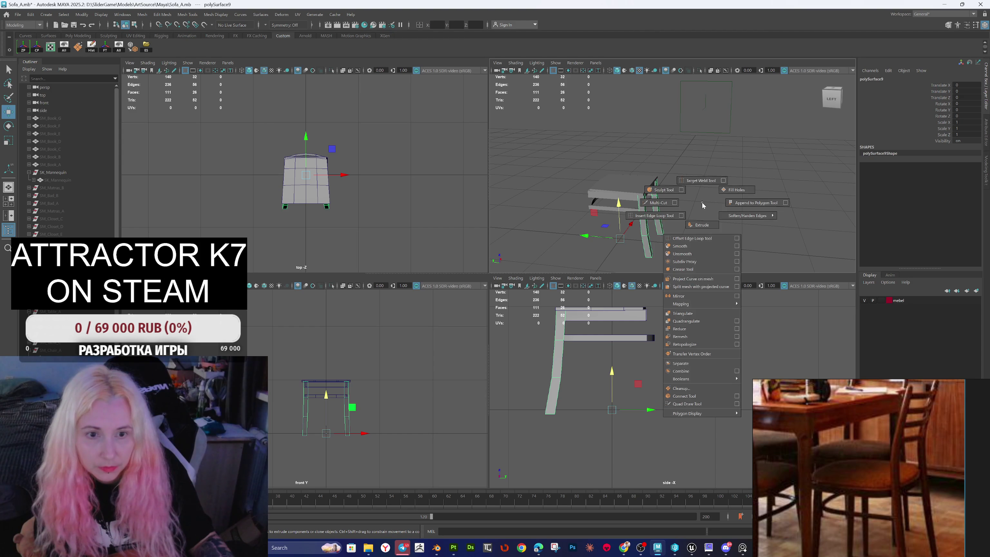
click(714, 296)
drag(586, 221, 692, 221)
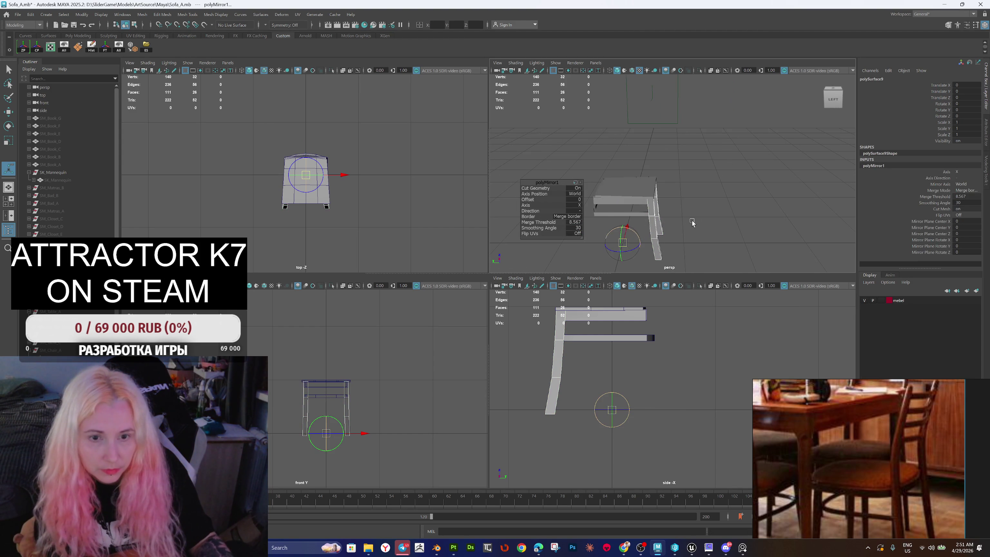
click(580, 211)
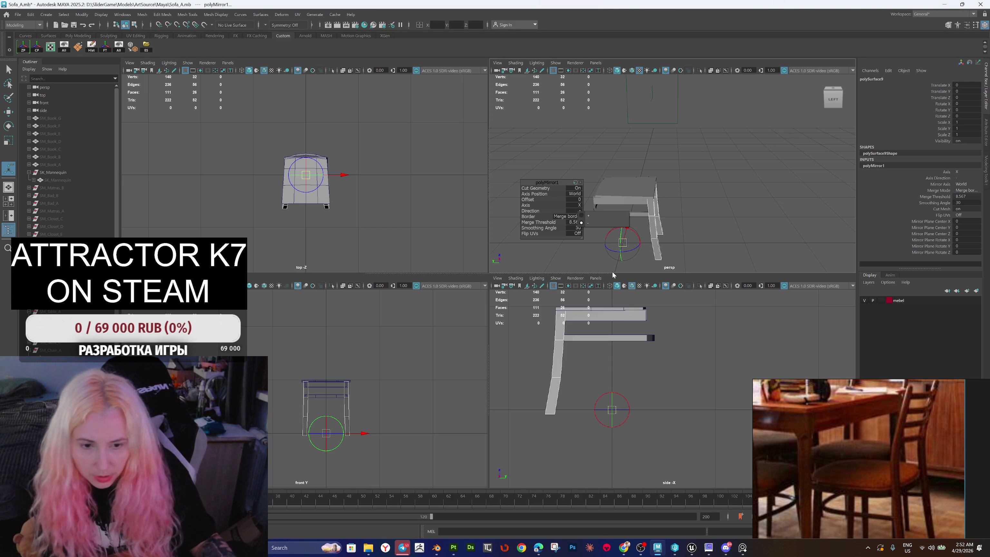
click(573, 205)
click(579, 221)
click(581, 208)
click(576, 212)
click(575, 211)
click(585, 215)
Step: Shift the mirror plane to an offset of about -5.613 so the four legs line up
drag(634, 219, 691, 226)
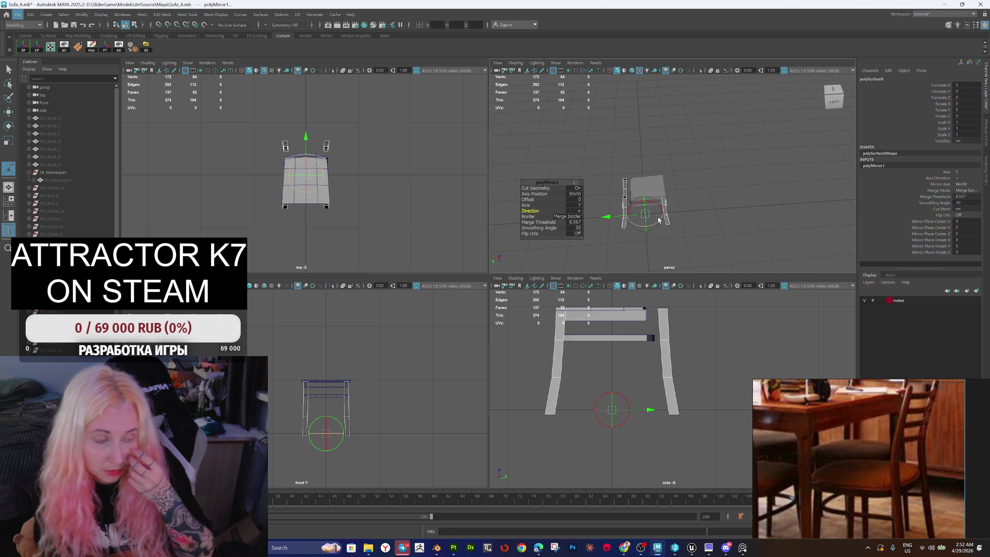
scroll(663, 220, up, 3)
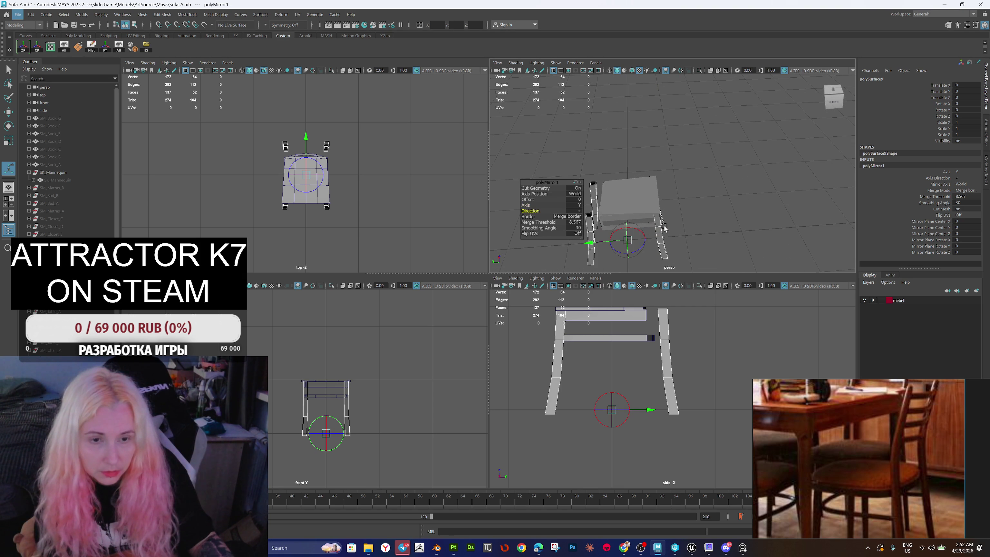
mouse_move(681, 227)
alt+mouse_down()
mouse_move(770, 210)
mouse_move(771, 200)
alt+mouse_up()
drag(677, 222, 714, 249)
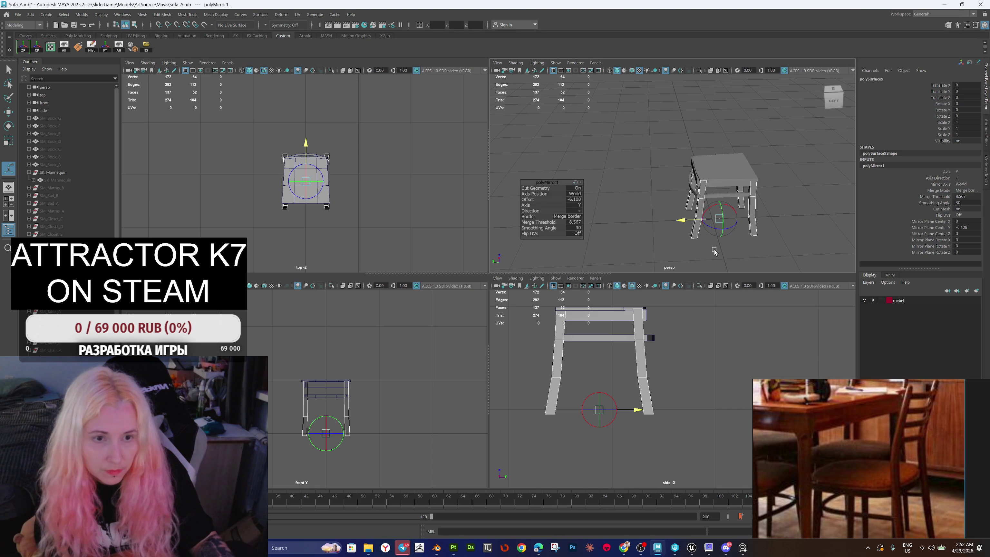
mouse_move(720, 207)
alt+mouse_down()
mouse_move(697, 186)
mouse_move(699, 170)
alt+mouse_up()
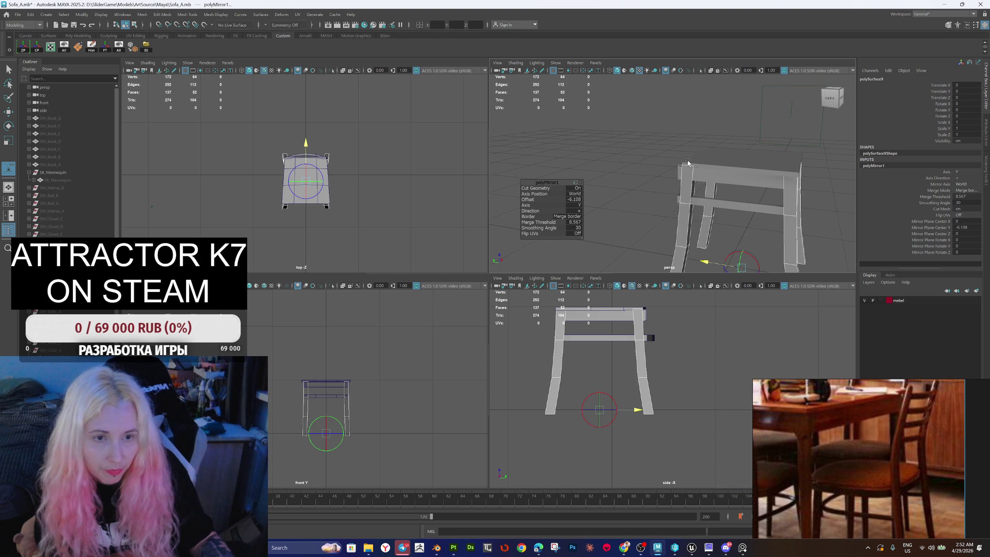
alt+drag(693, 211, 703, 176)
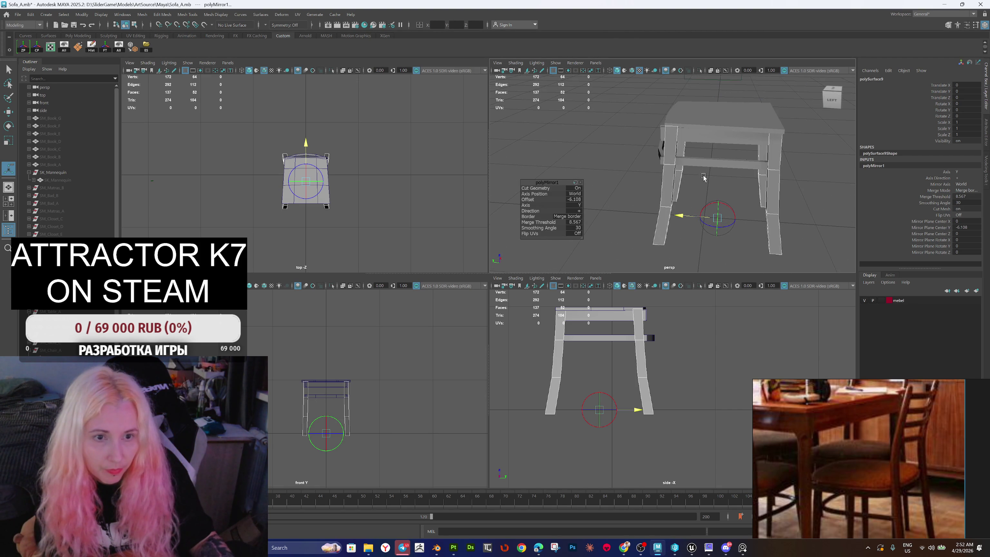
drag(681, 217, 700, 183)
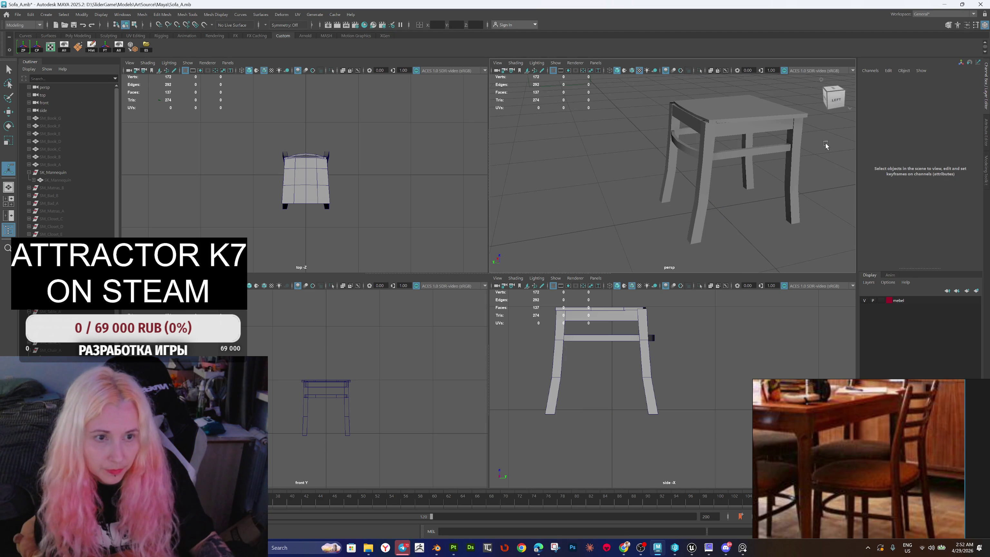
Step: Select the stool's seat top and replace it with a plain bounding box
click(794, 161)
alt+drag(793, 161, 701, 177)
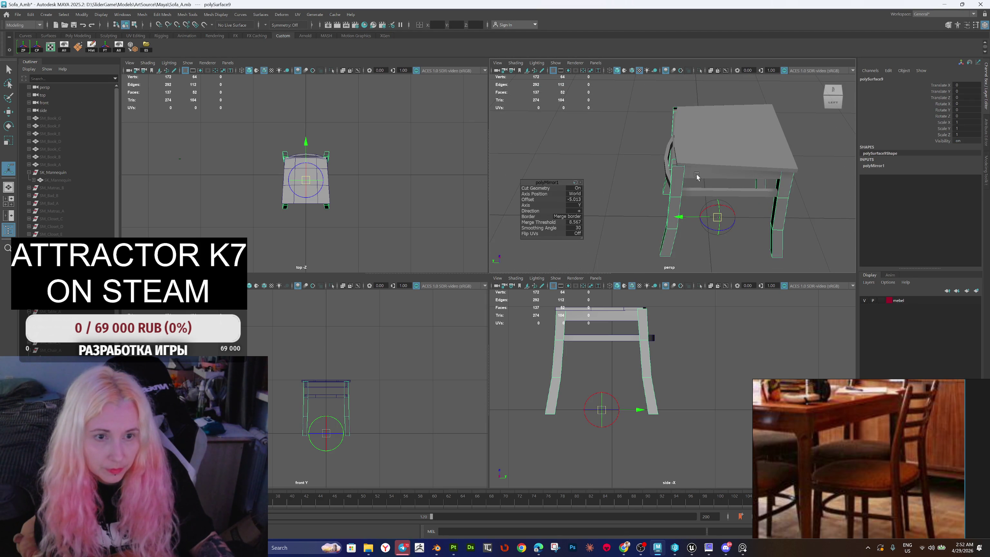
click(674, 201)
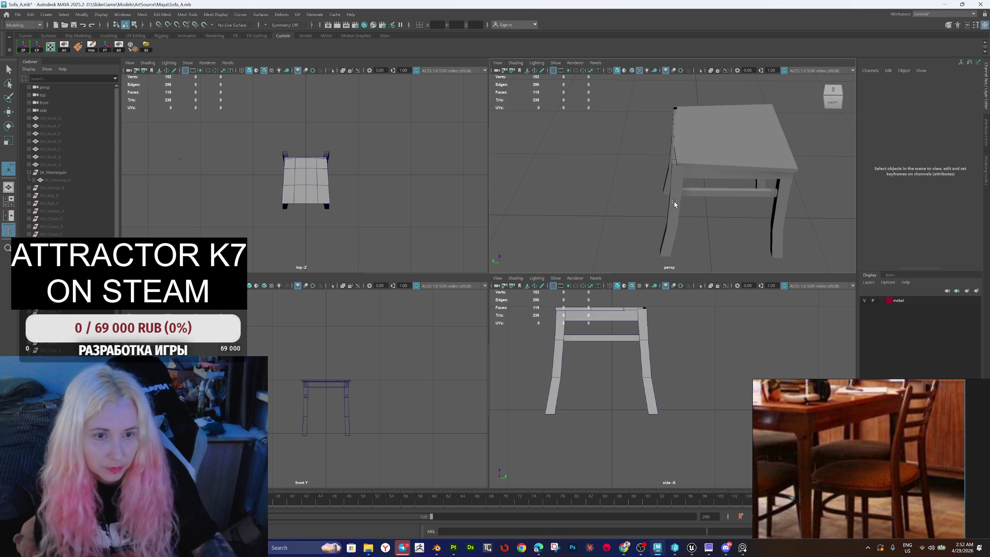
mouse_move(713, 192)
alt+mouse_down()
mouse_move(775, 178)
mouse_move(747, 128)
mouse_move(715, 234)
alt+mouse_up()
click(730, 170)
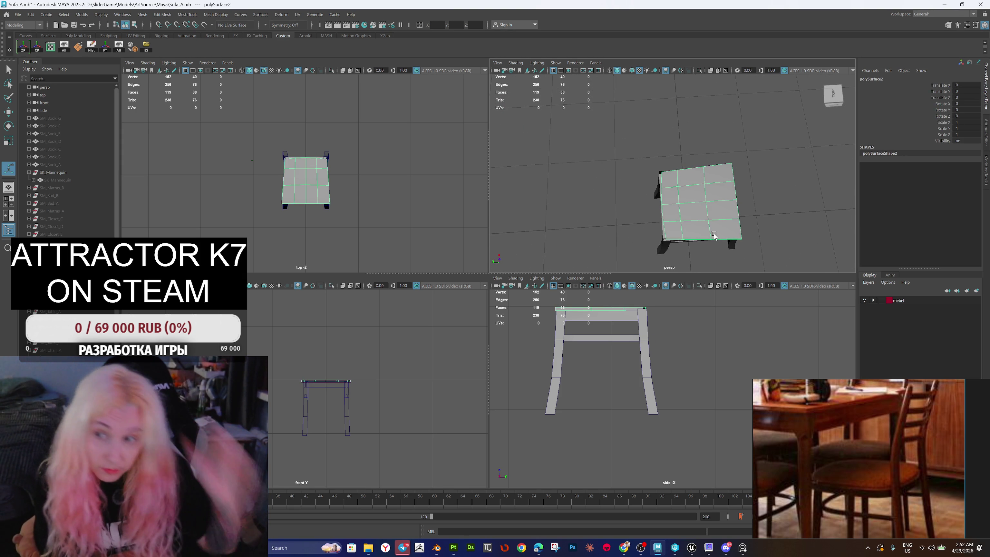
key(b)
Step: Scale the seat box along Z, then uniformly to about 1.5 so it overhangs the legs
mouse_move(656, 235)
mouse_down()
mouse_move(687, 211)
mouse_move(662, 216)
mouse_up()
key(r)
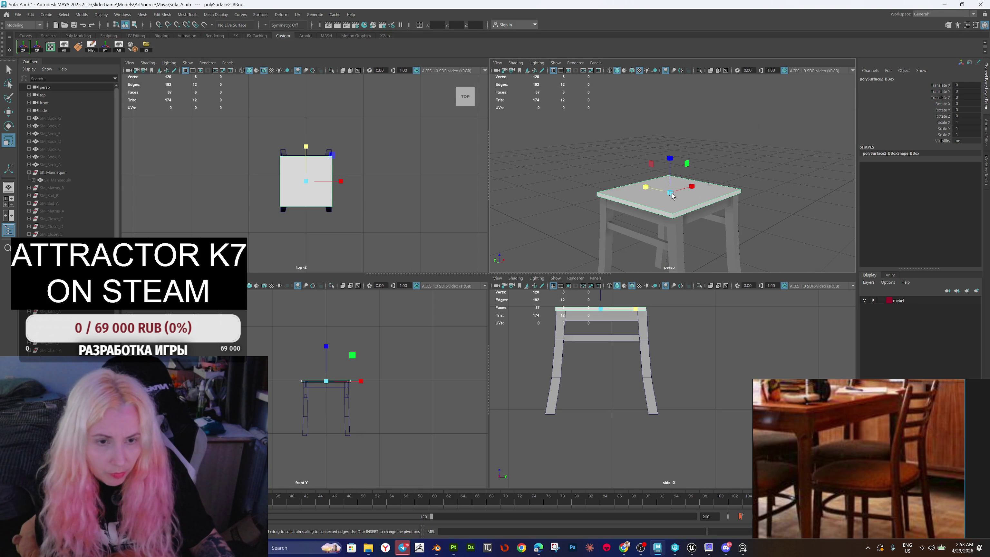
drag(670, 163, 670, 145)
mouse_move(670, 192)
mouse_down()
mouse_move(676, 207)
mouse_move(656, 198)
mouse_move(679, 177)
mouse_move(720, 186)
mouse_move(738, 206)
mouse_move(819, 210)
mouse_move(820, 220)
mouse_up()
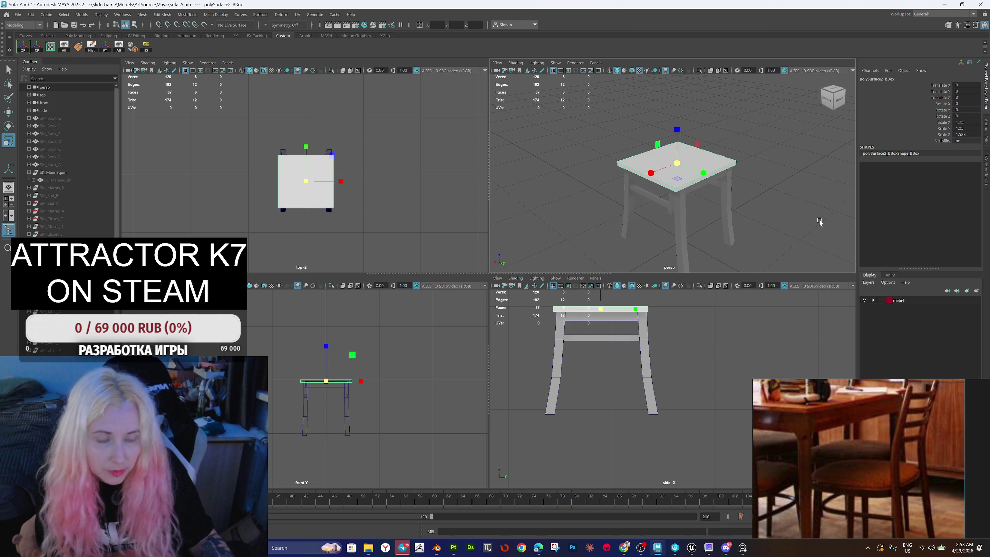
Step: Select the seat box and move it to Translate Z 0.429 so it rests atop the legs
click(364, 25)
scroll(577, 319, down, 10)
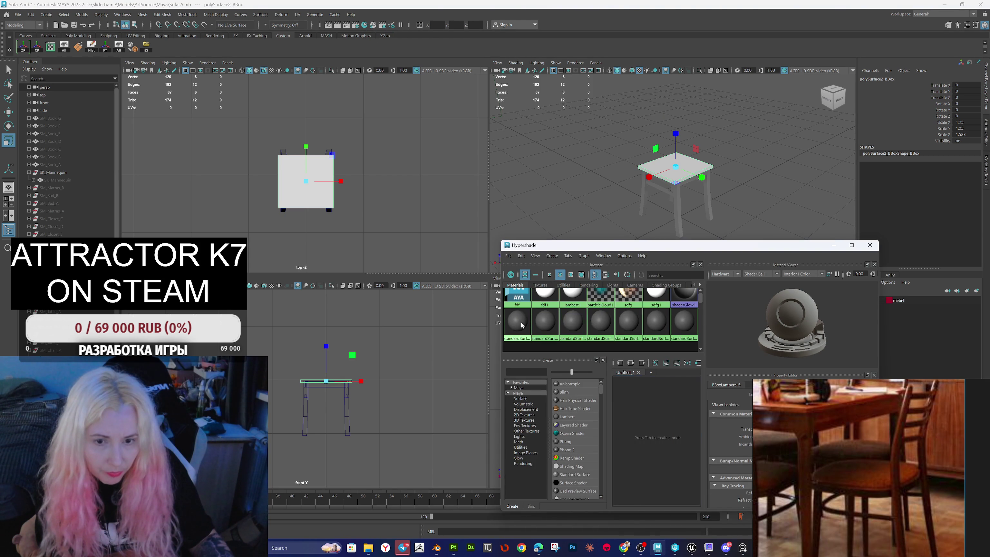
mouse_move(740, 183)
alt+mouse_down()
mouse_move(748, 195)
mouse_move(716, 220)
alt+mouse_up()
click(747, 194)
click(869, 245)
click(672, 176)
key(w)
scroll(694, 195, up, 3)
mouse_move(679, 147)
mouse_down()
mouse_move(739, 190)
mouse_move(735, 180)
mouse_up()
Step: Switch the top view to wireframe to work on the seat box
right_click(721, 184)
click(700, 191)
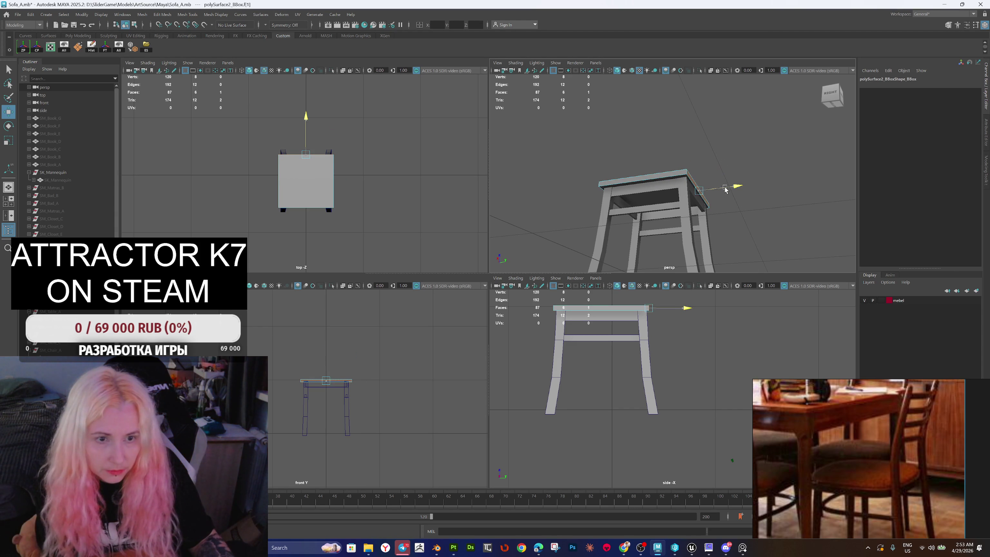
mouse_move(723, 190)
mouse_down()
mouse_move(676, 192)
mouse_move(686, 166)
mouse_up()
scroll(308, 184, up, 5)
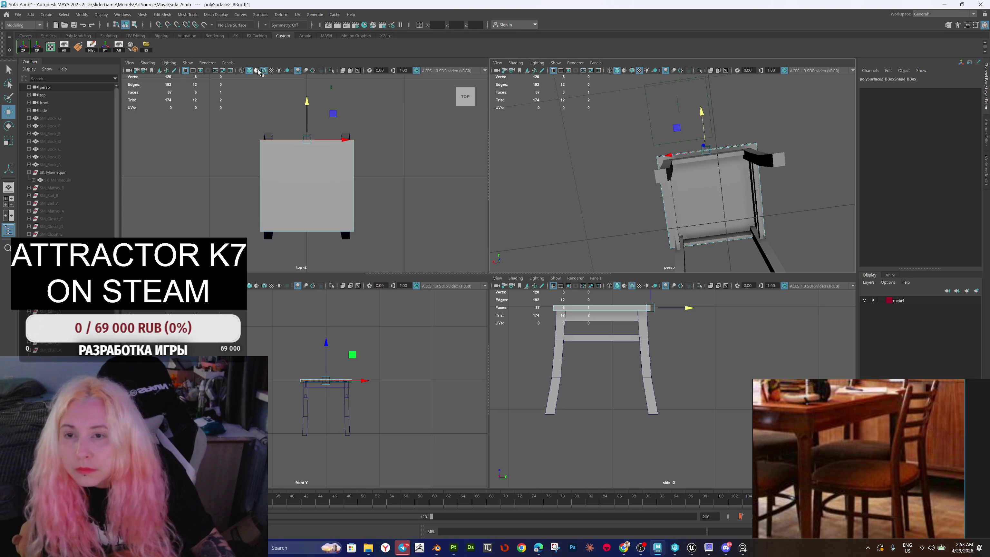
click(242, 70)
scroll(377, 178, up, 2)
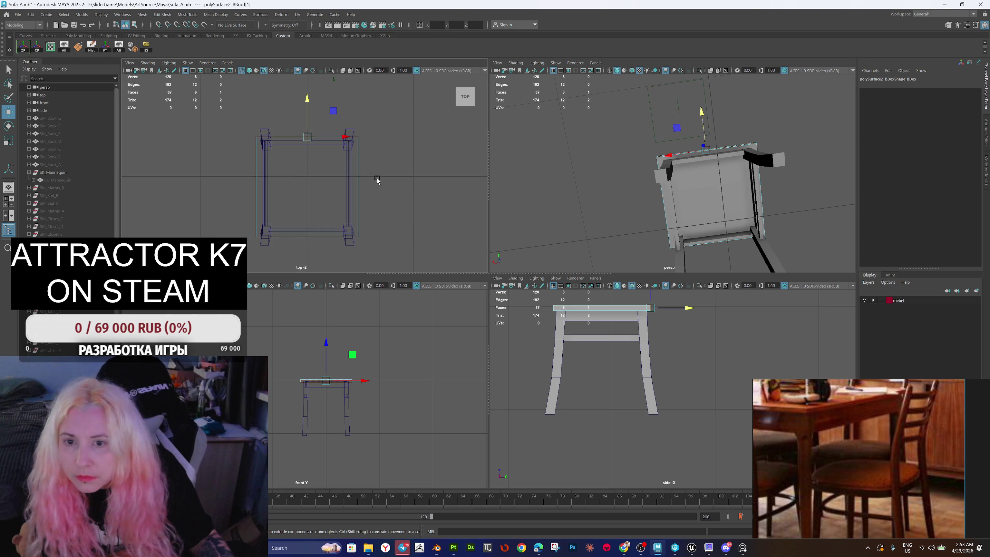
Step: Push the seat box's right-side and left-side vertices outward along X in the top view
right_click(410, 148)
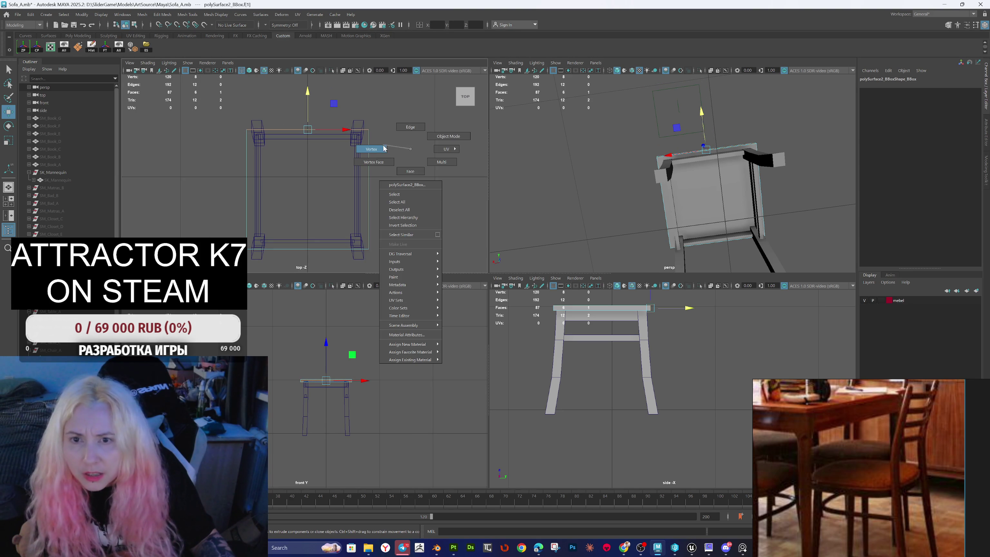
click(385, 148)
drag(224, 119, 339, 133)
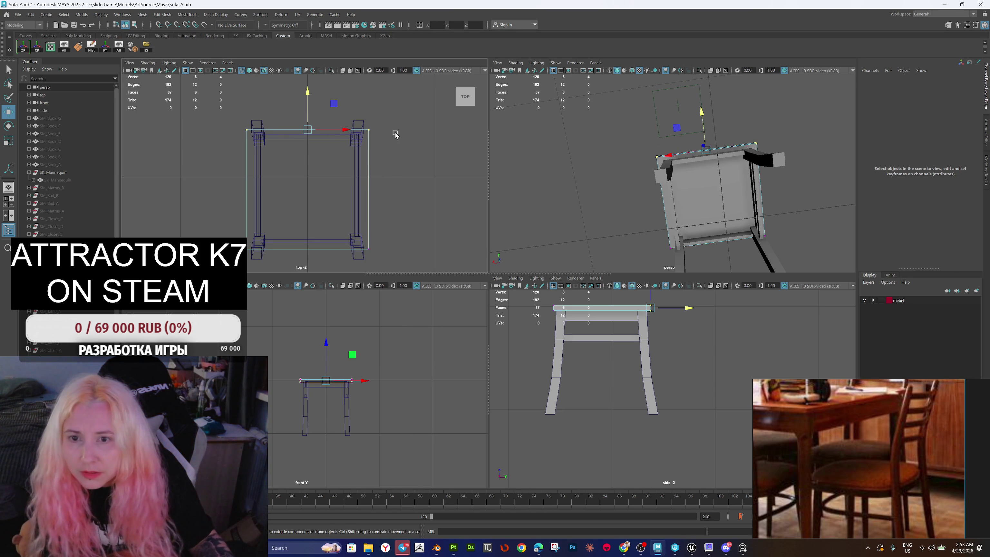
drag(362, 255, 400, 117)
drag(393, 195, 395, 191)
drag(232, 111, 275, 253)
drag(287, 200, 285, 201)
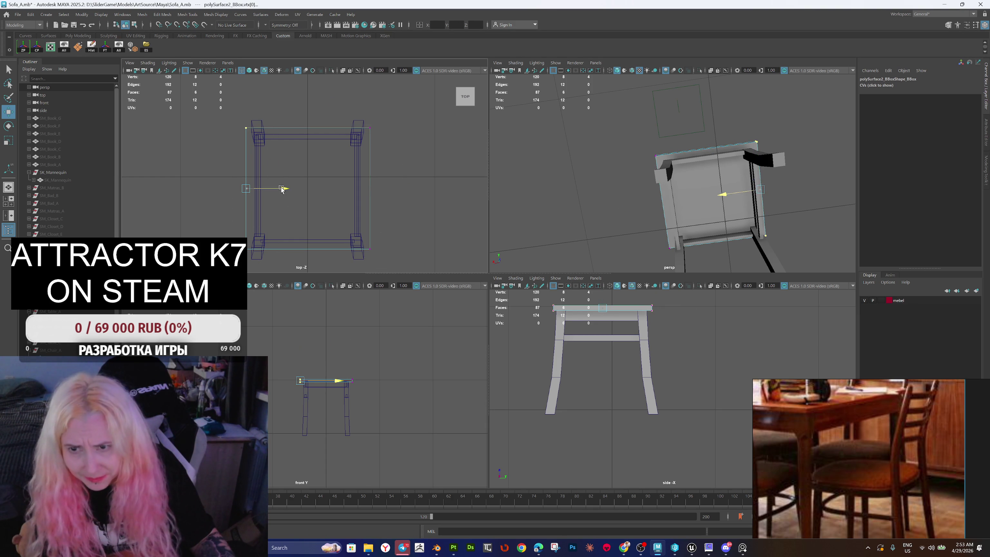
Step: Select the full top edge loop around the seat box
right_click(408, 155)
click(408, 131)
mouse_move(663, 168)
mouse_down()
mouse_move(696, 207)
mouse_move(666, 184)
mouse_up()
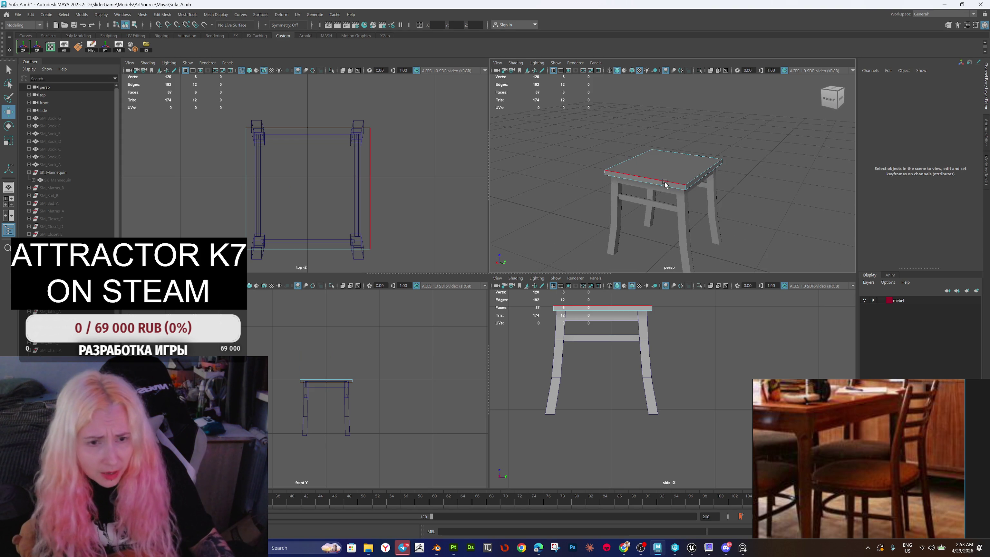
click(665, 182)
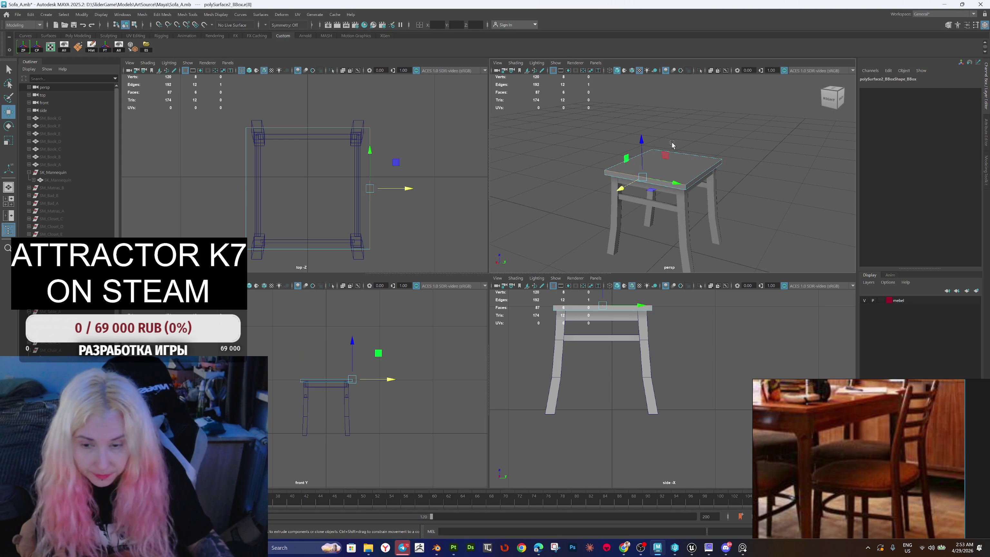
double_click(691, 187)
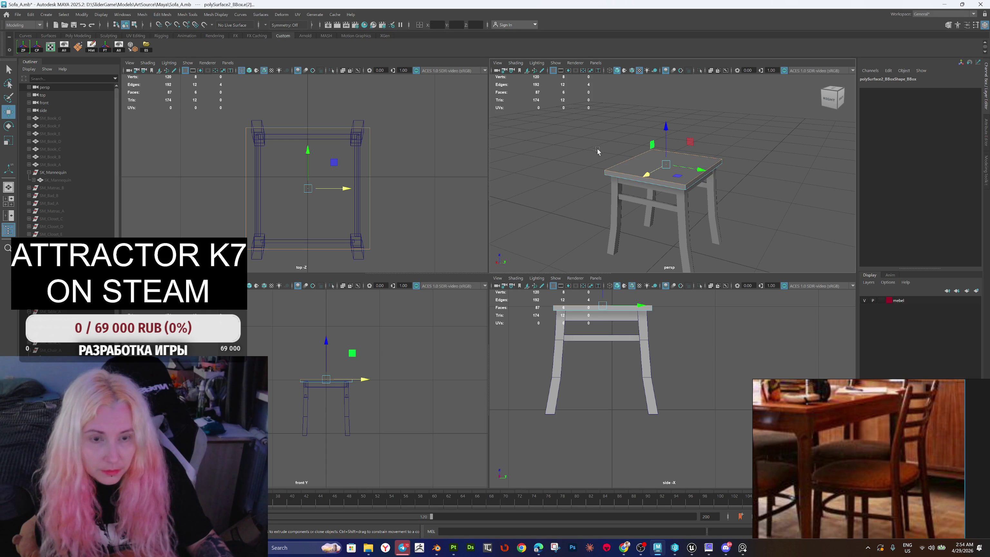
shift+right_click(592, 140)
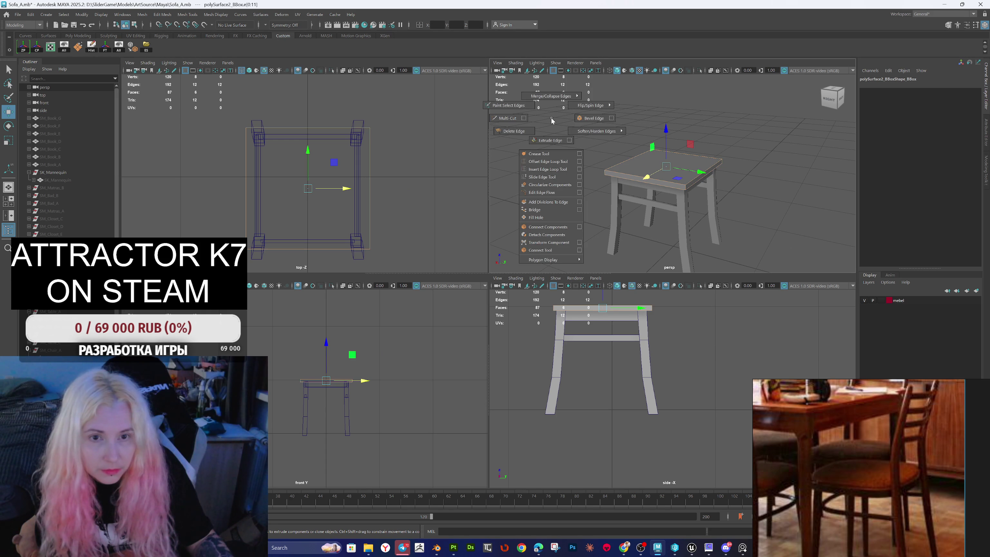
Step: Bevel the seat's top edge loop with 2 segments and a fraction of about 0.293
click(589, 119)
drag(541, 192, 572, 204)
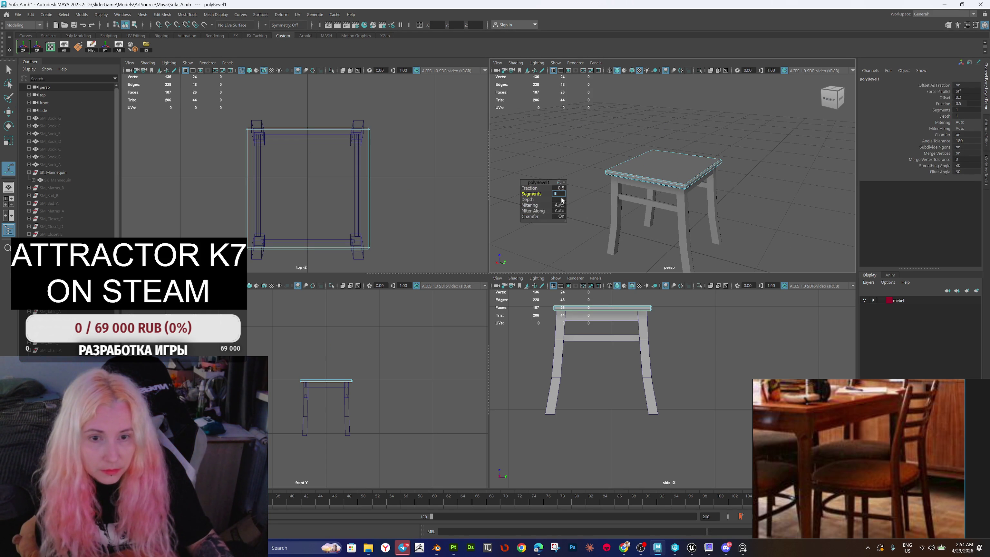
scroll(572, 204, up, 5)
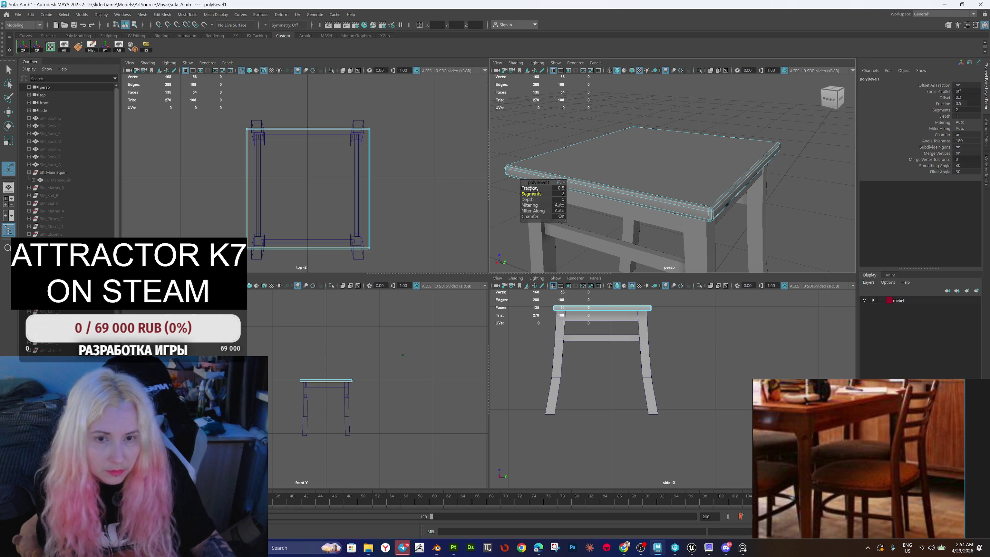
drag(533, 189, 487, 195)
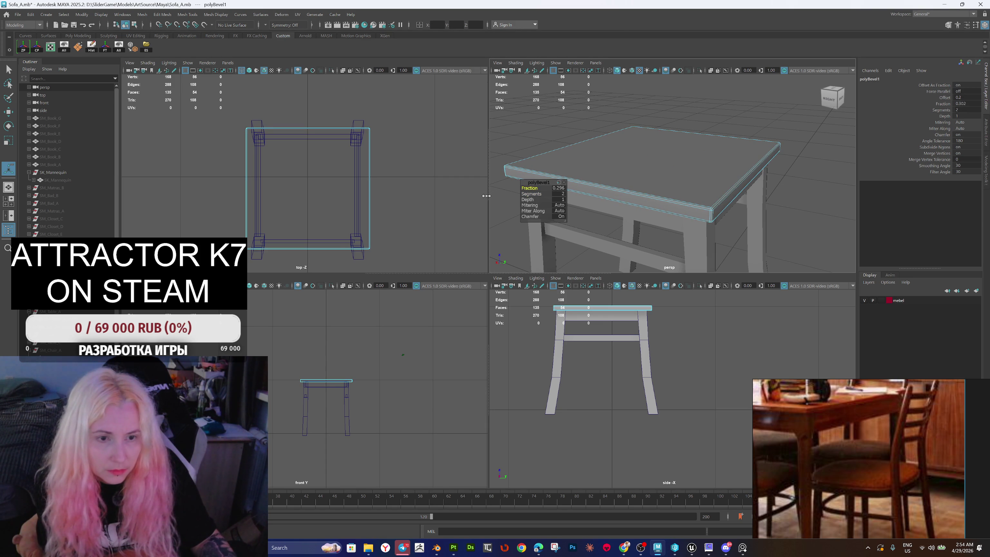
drag(689, 219, 692, 187)
Step: Clear the bevel selection and select the seat slab and stretcher bar
key(q)
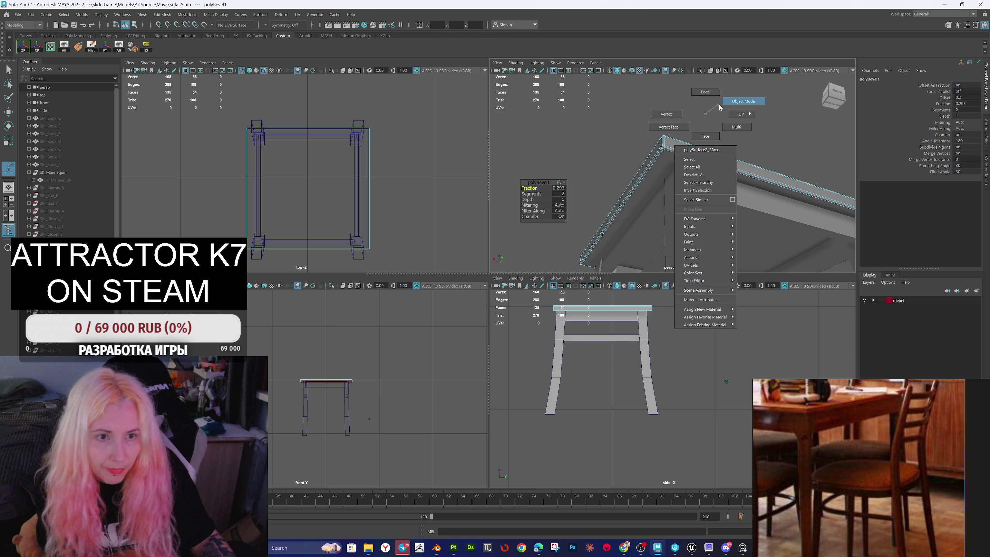
click(704, 134)
scroll(704, 134, down, 3)
mouse_move(704, 134)
mouse_down()
mouse_move(680, 178)
mouse_move(683, 199)
mouse_up()
click(678, 180)
click(670, 191)
scroll(685, 217, down, 3)
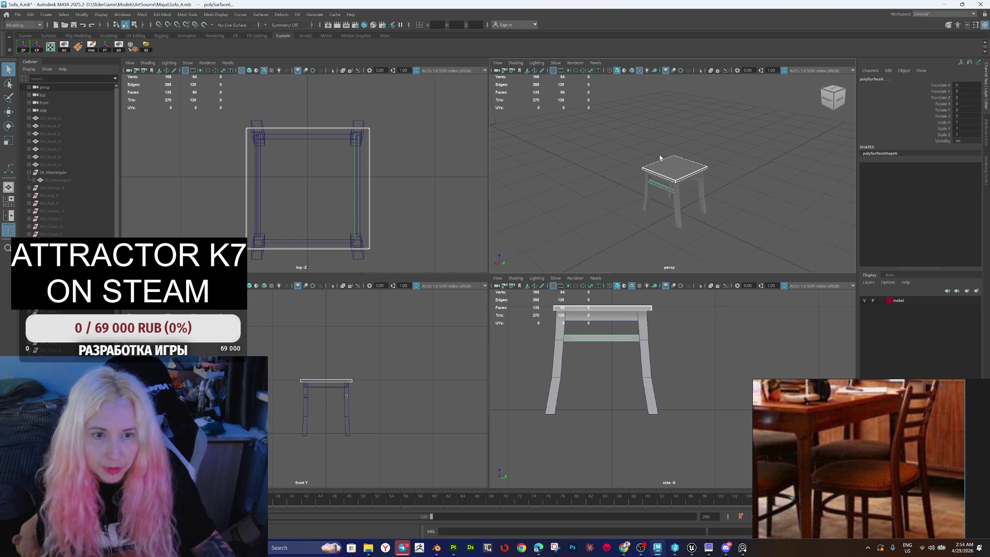
Step: Select every stool piece and combine them into the single mesh polySurface5
click(64, 47)
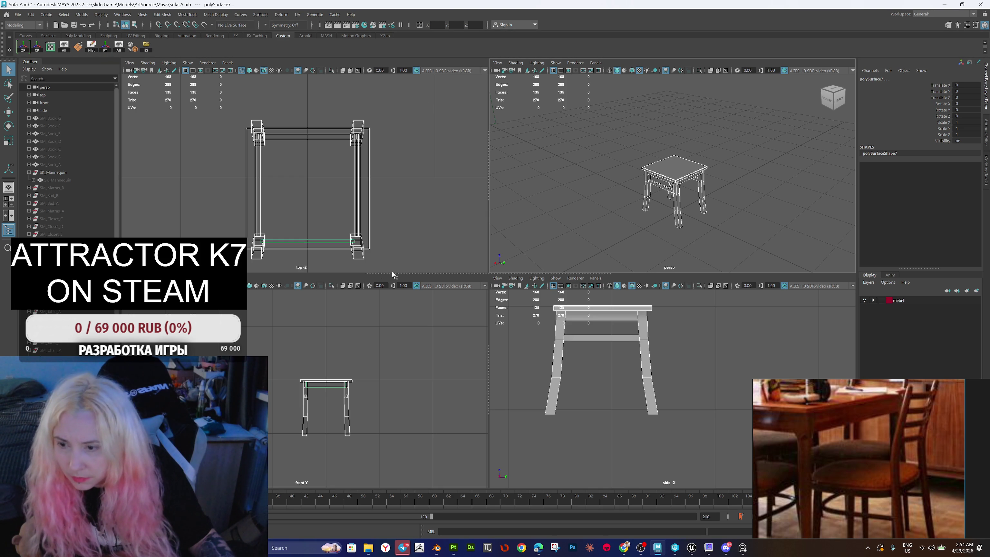
shift+right_click(545, 139)
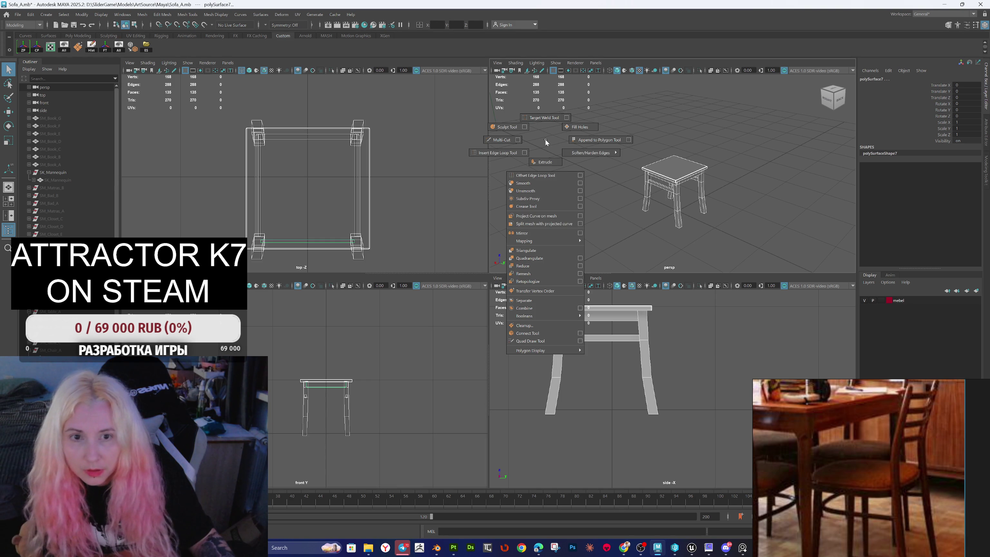
click(547, 307)
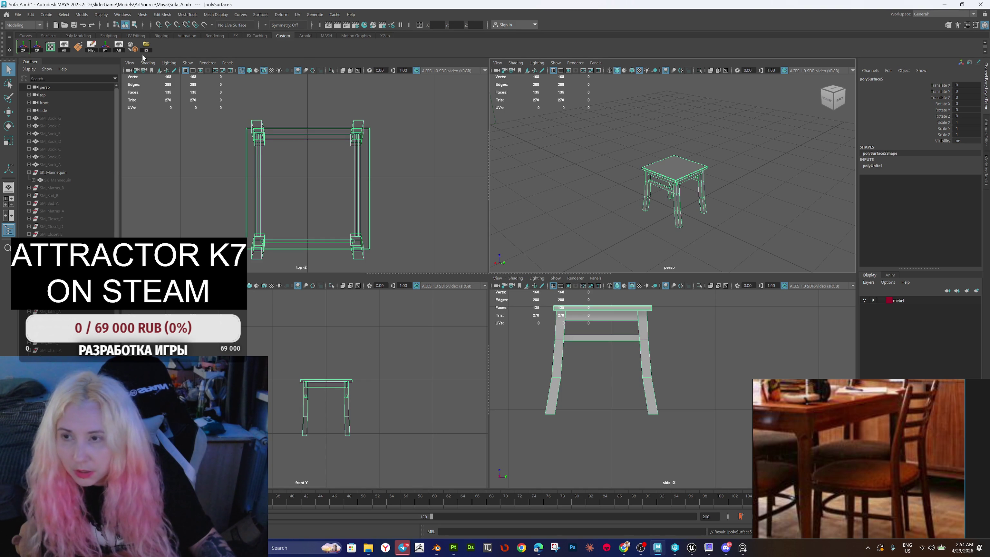
Step: Delete polySurface5's construction history and select it in the Outliner
click(91, 46)
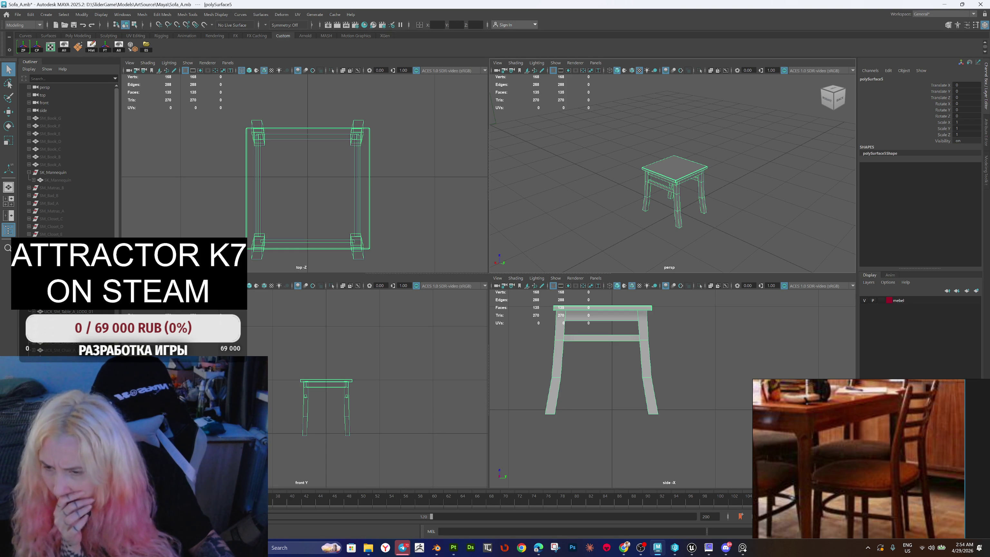
click(54, 334)
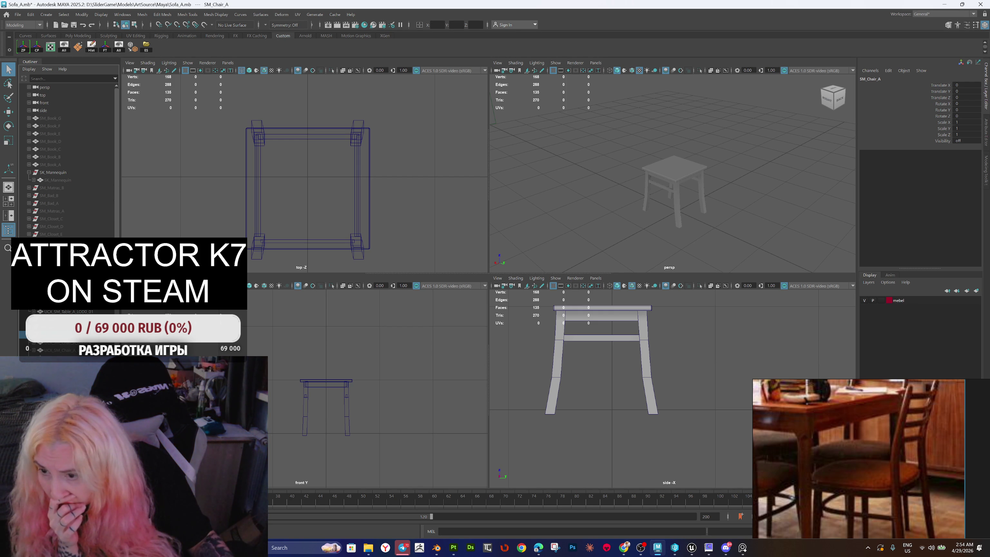
scroll(68, 332, down, 2)
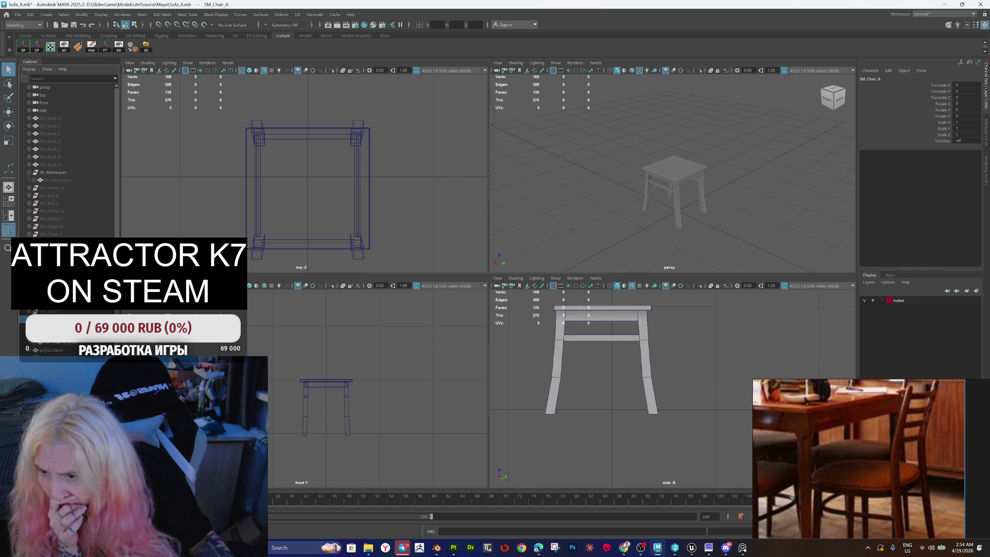
click(67, 351)
click(73, 343)
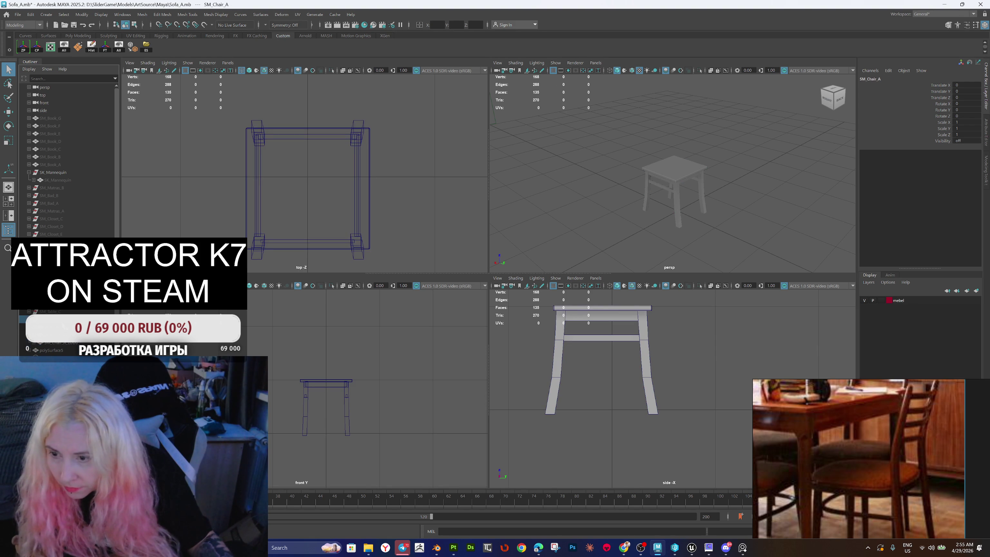
text(_LOD0)
click(67, 351)
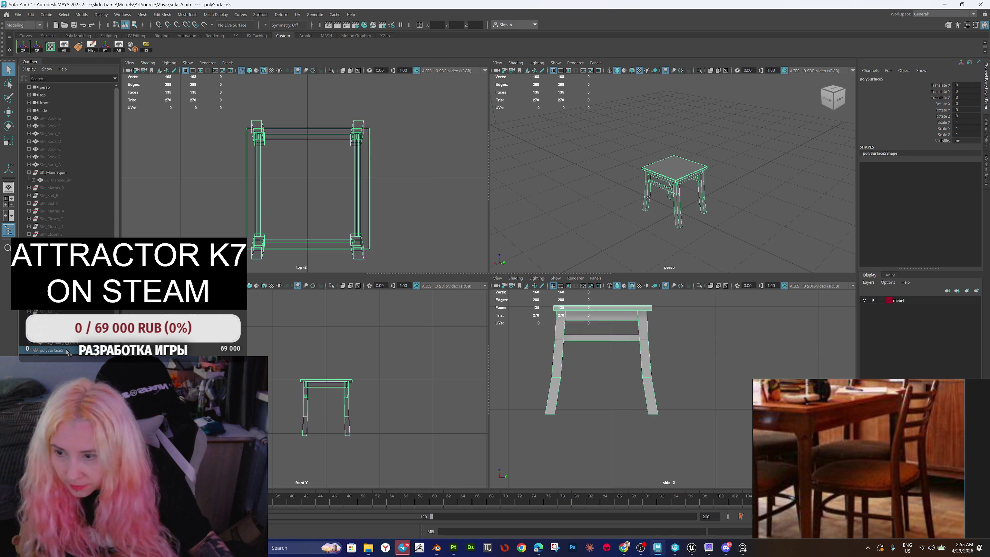
Step: Group the combined mesh, rename it SM_Chair_B_LOD0, and select it in the Outliner
key(ctrl+g)
double_click(48, 351)
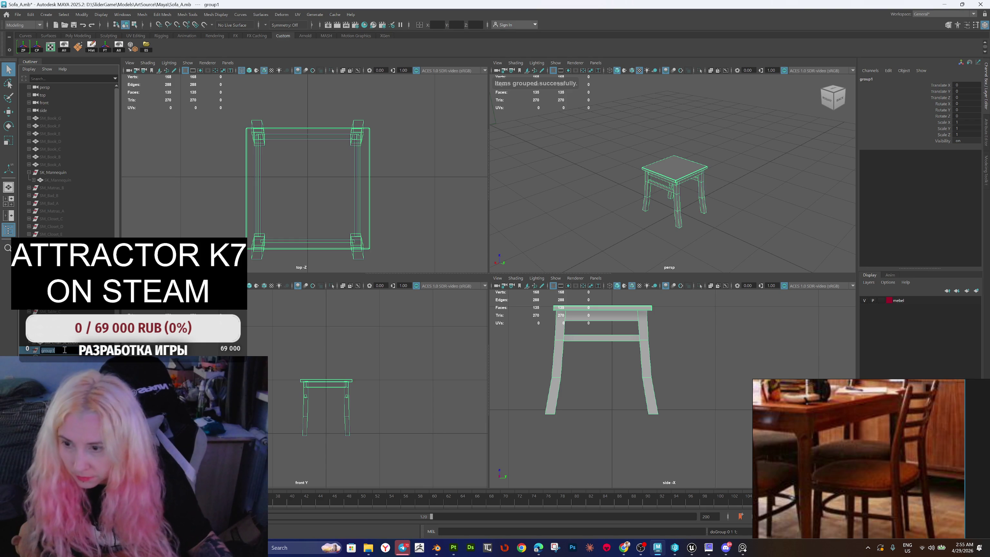
key(Return)
double_click(72, 349)
key(BackSpace)
key(BackSpace)
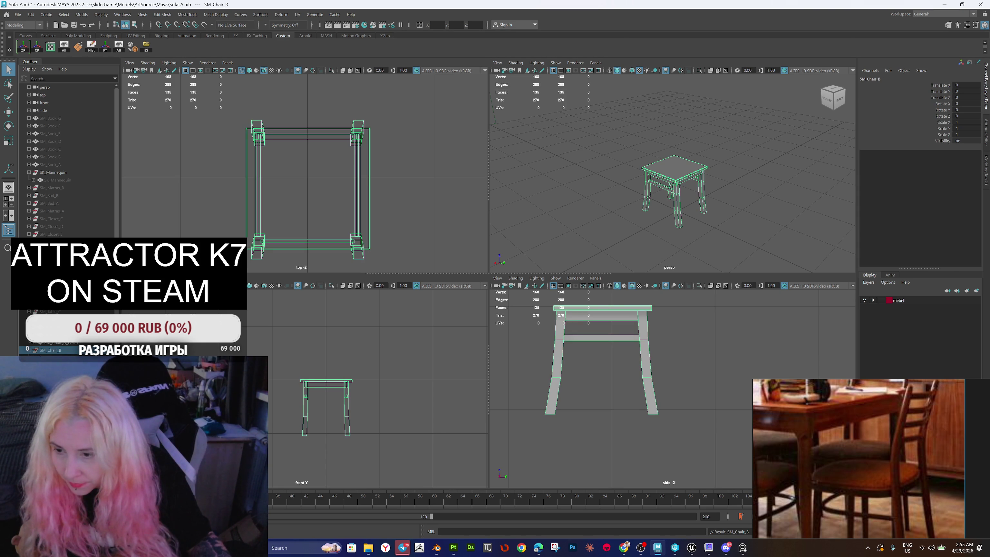
key(Down)
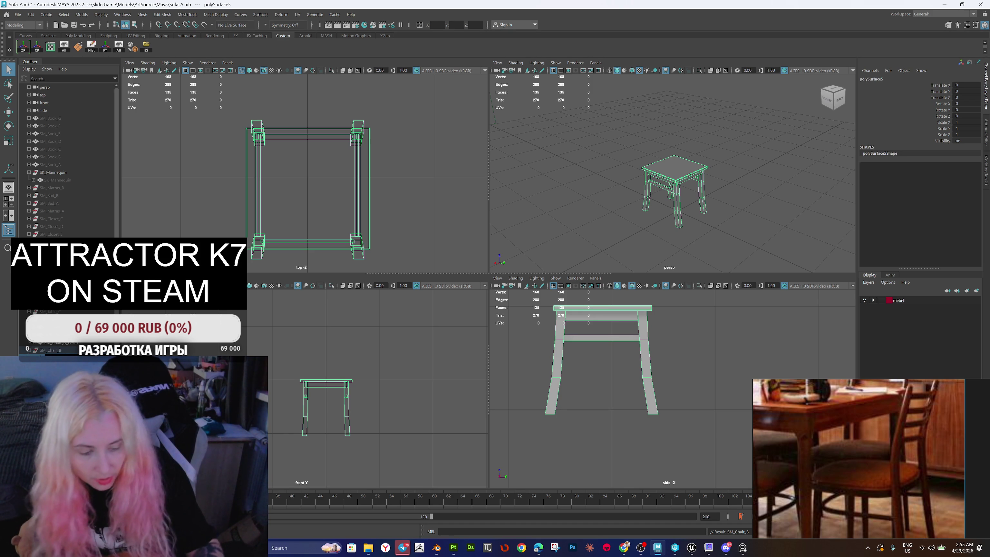
key(Down)
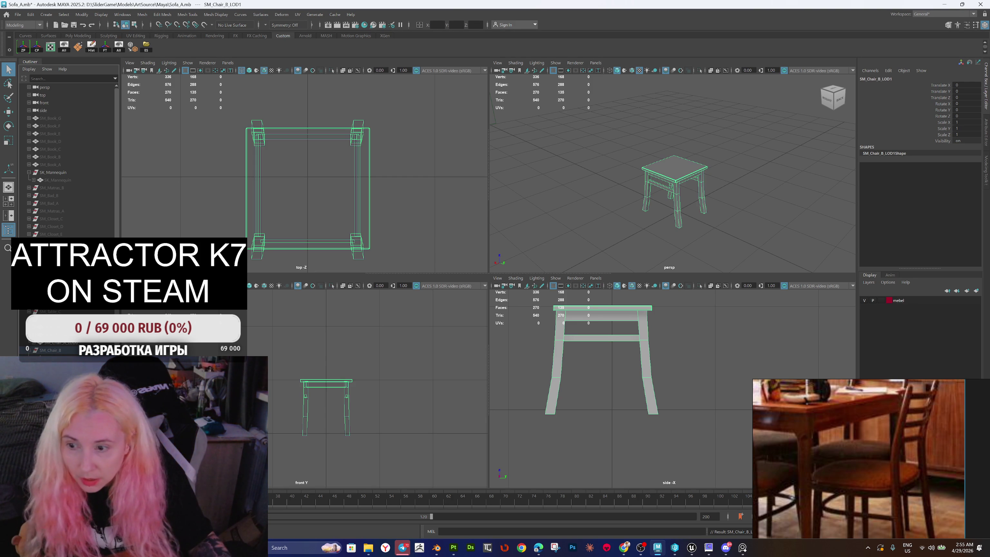
Step: Create a bounding-box cube around the chair and move its top face down to the chair's top
click(133, 47)
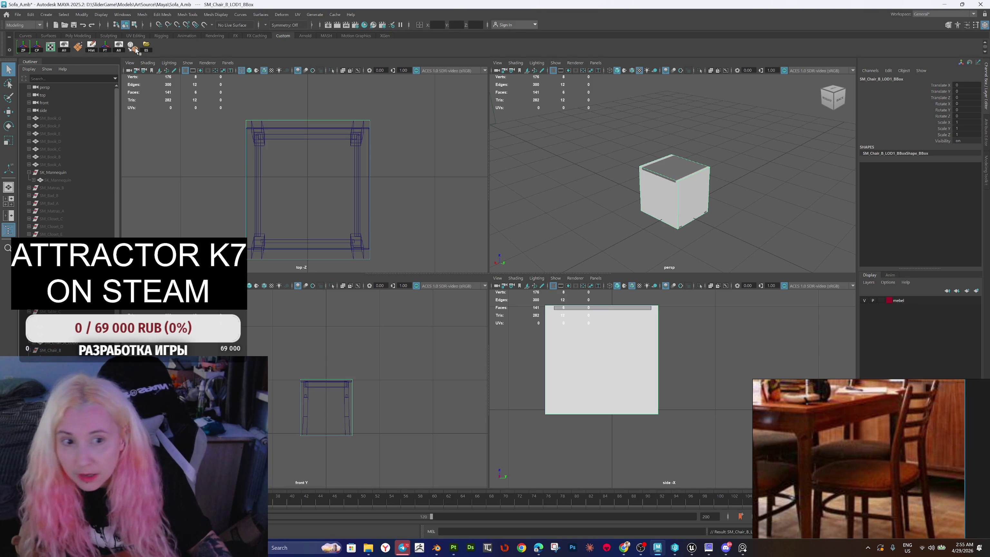
right_click(733, 156)
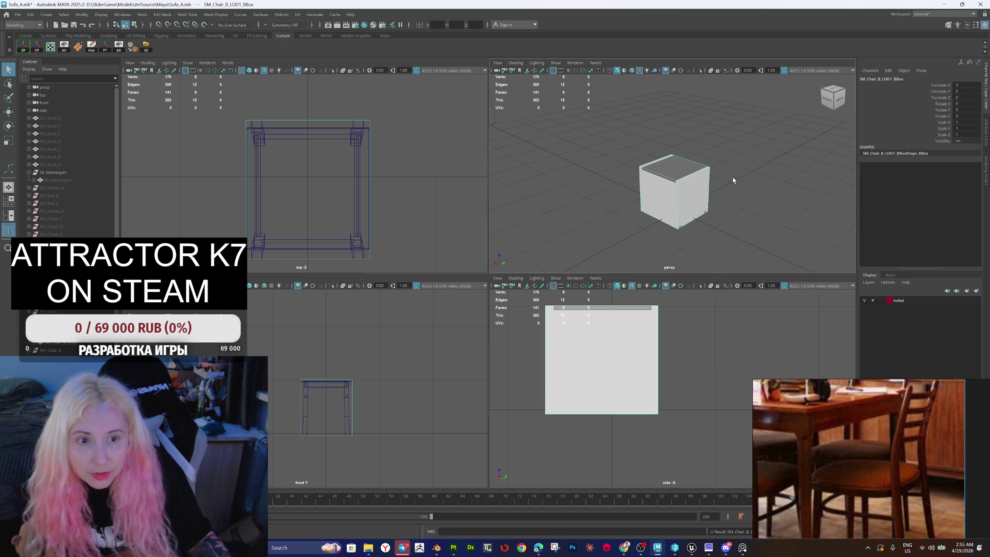
click(689, 161)
key(w)
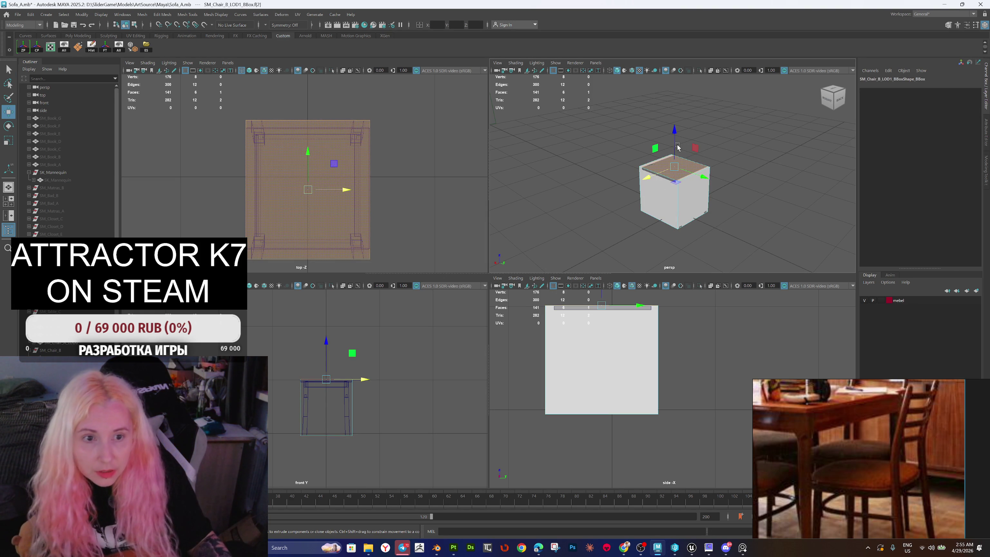
drag(674, 147, 675, 146)
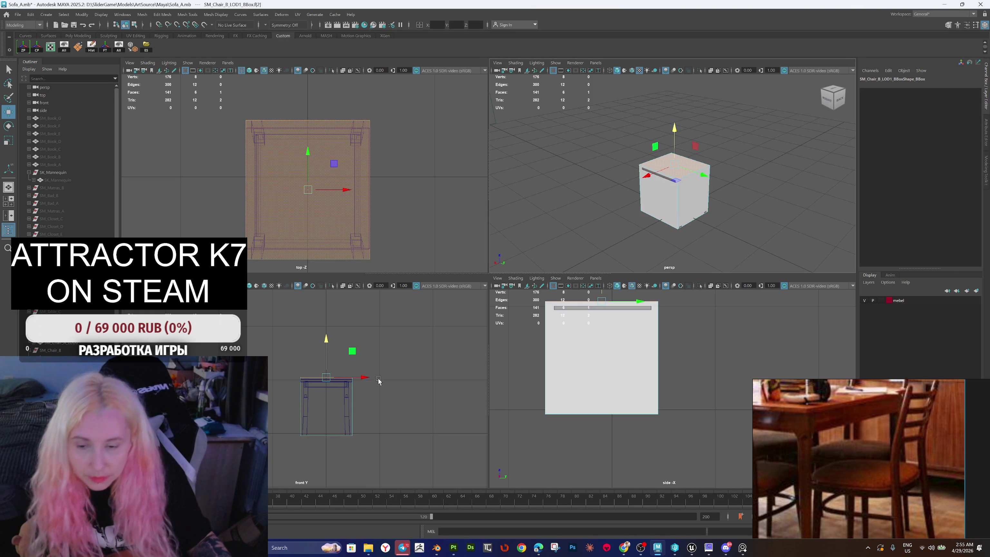
scroll(361, 407, up, 3)
scroll(360, 407, up, 2)
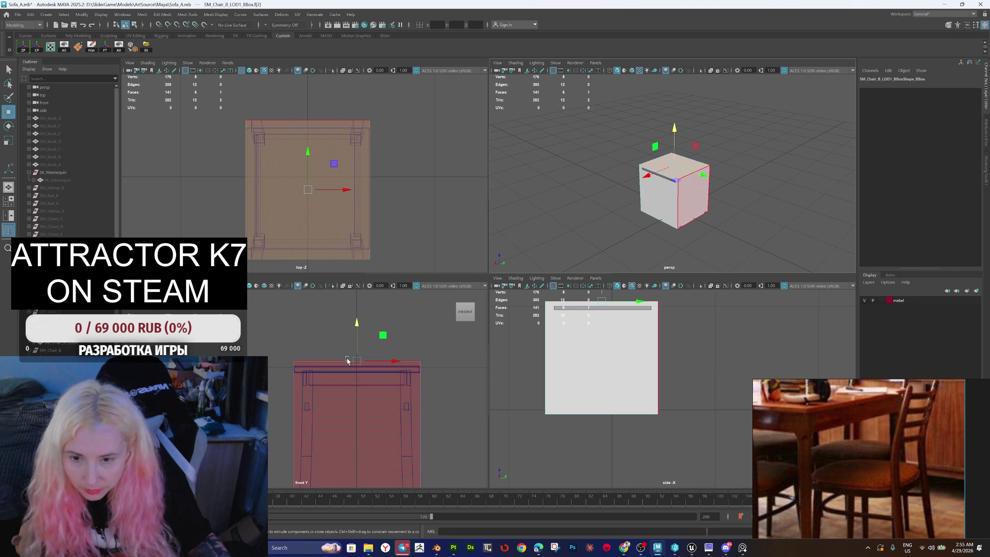
scroll(374, 351, up, 1)
drag(374, 321, 374, 323)
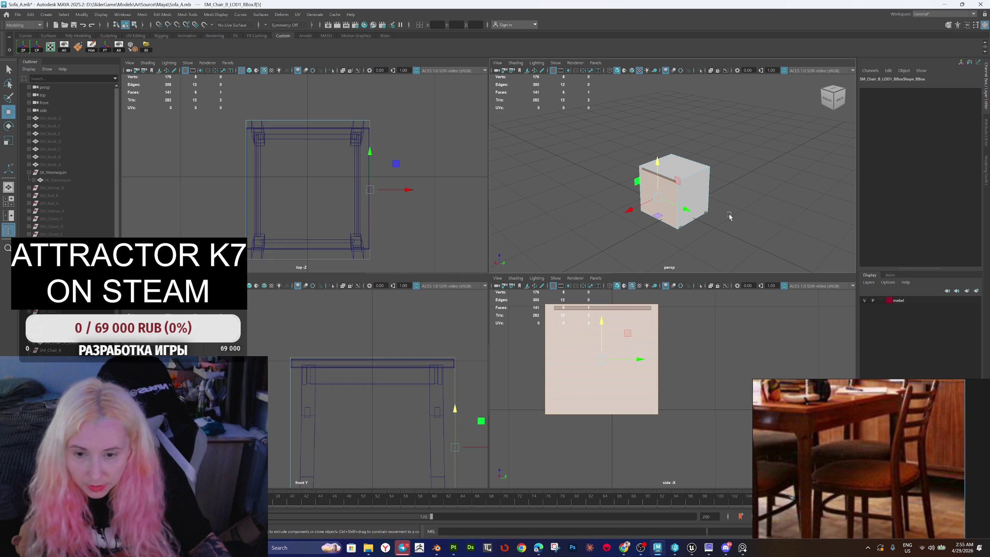
Step: Scale the box's opposite side faces along X to widen it around the chair
click(695, 220)
shift+click(694, 220)
scroll(433, 381, down, 1)
key(r)
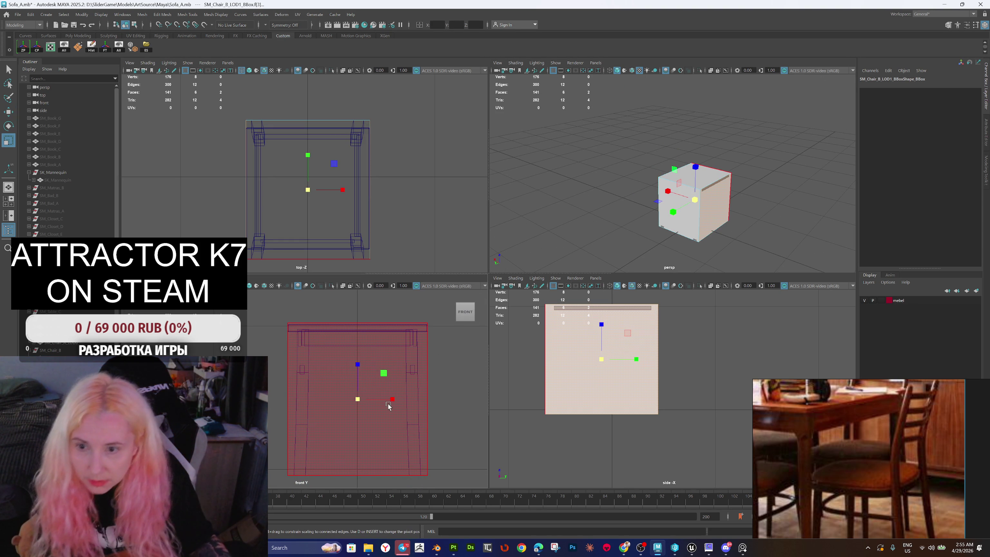
drag(392, 399, 394, 401)
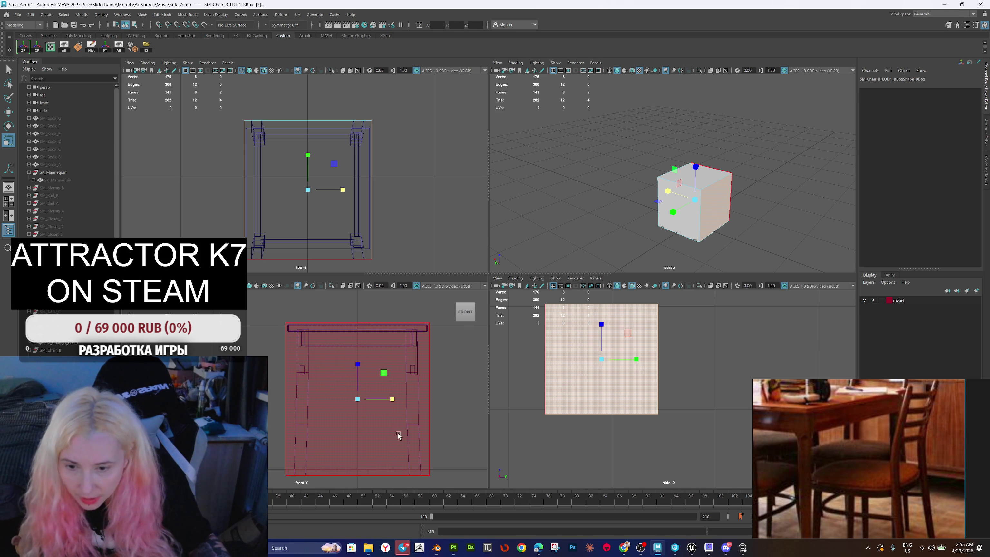
Step: Adjust the box's bottom and side faces, then return to object selection mode
mouse_move(697, 242)
mouse_down()
mouse_move(719, 235)
mouse_move(696, 192)
mouse_up()
click(702, 216)
key(w)
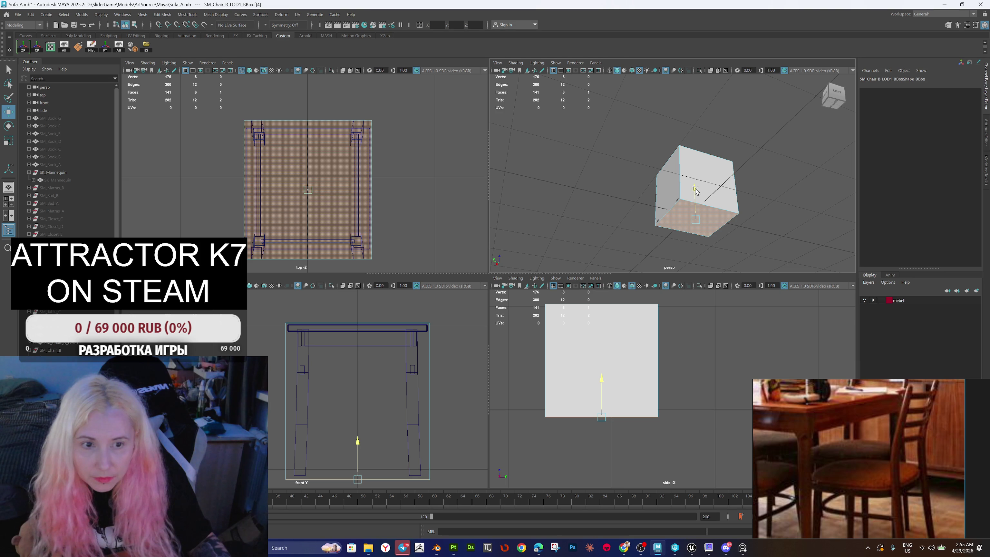
click(664, 191)
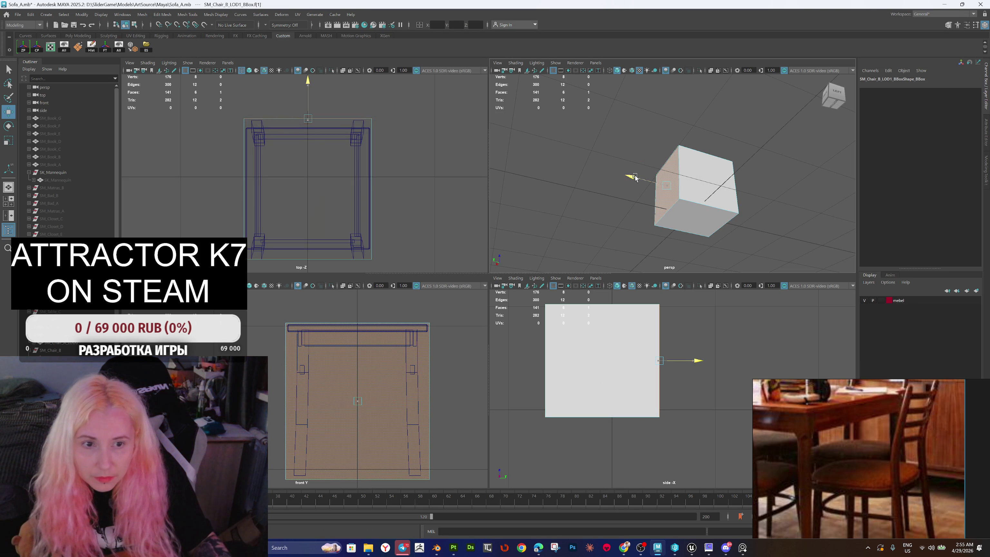
alt+drag(635, 177, 752, 195)
click(671, 193)
right_click(757, 186)
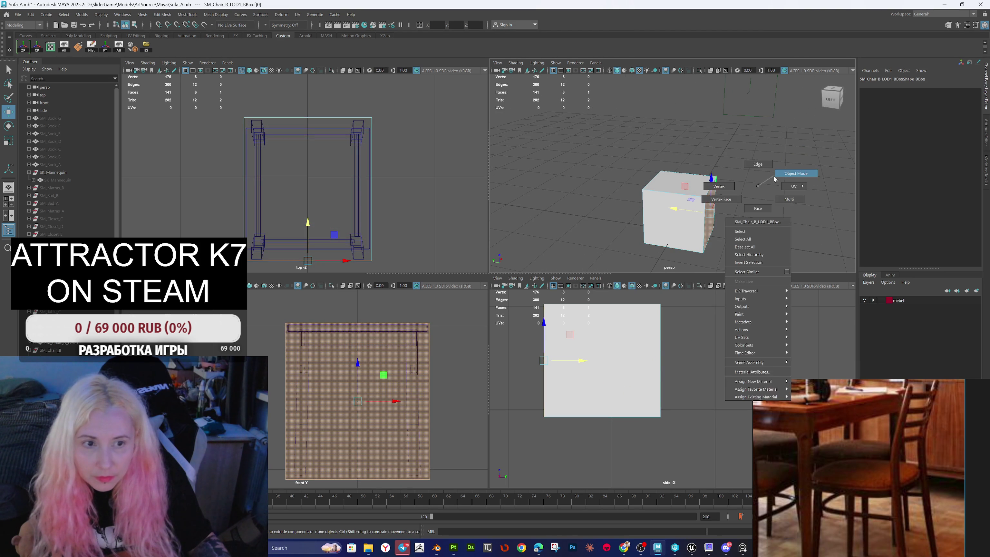
click(776, 178)
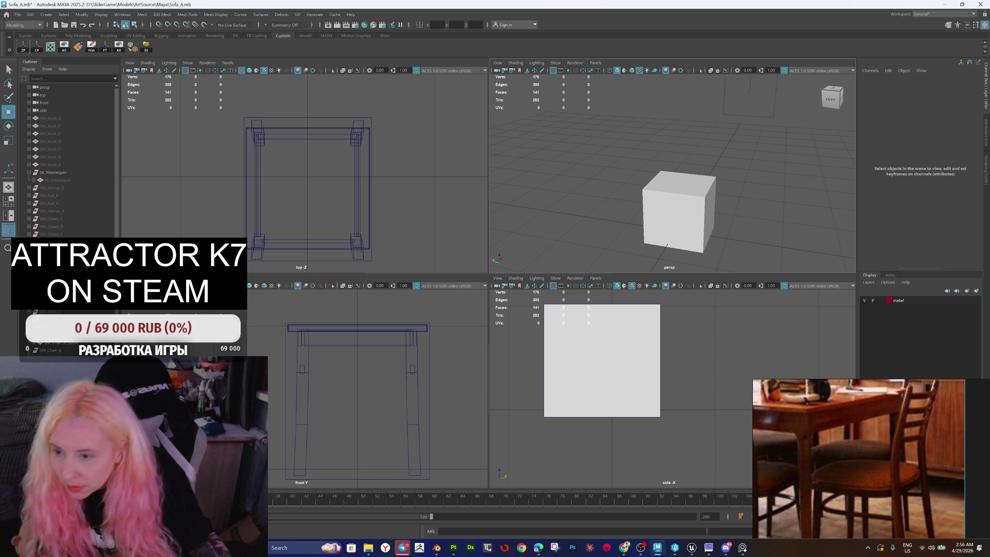
Step: Rename the cube UCXSM_Chair_B_LOD0_01, then clear SM_Chair_B_LOD0's history and pivot it at its base
click(678, 210)
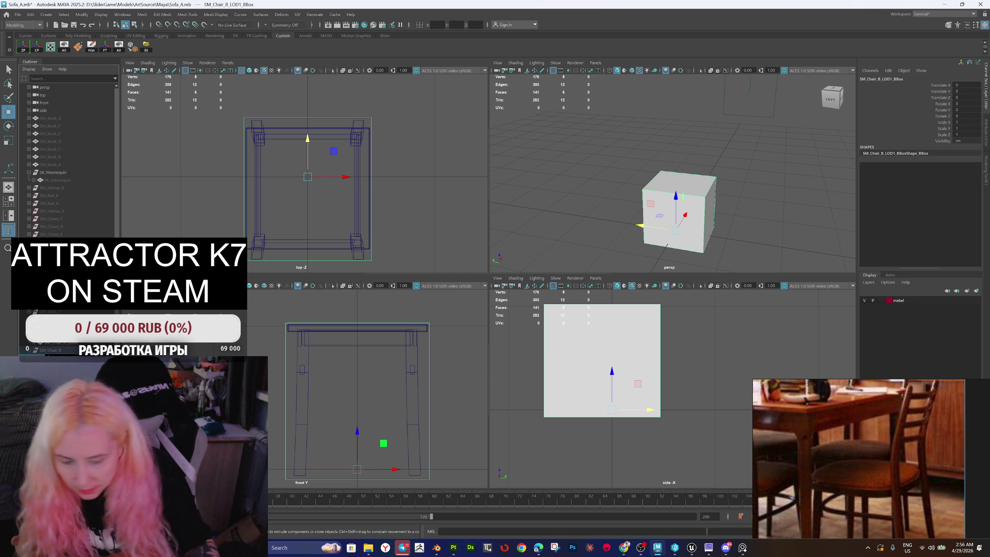
key(Return)
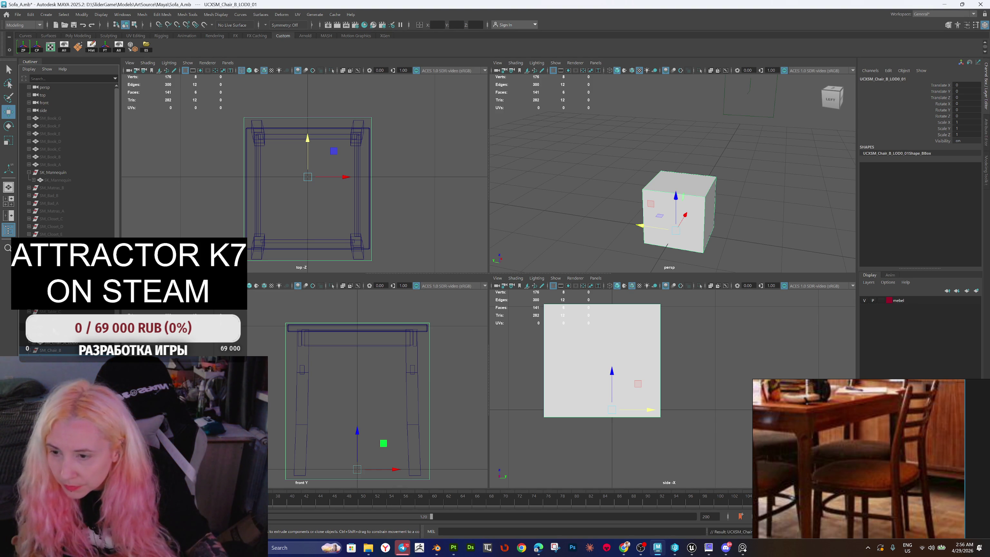
click(61, 351)
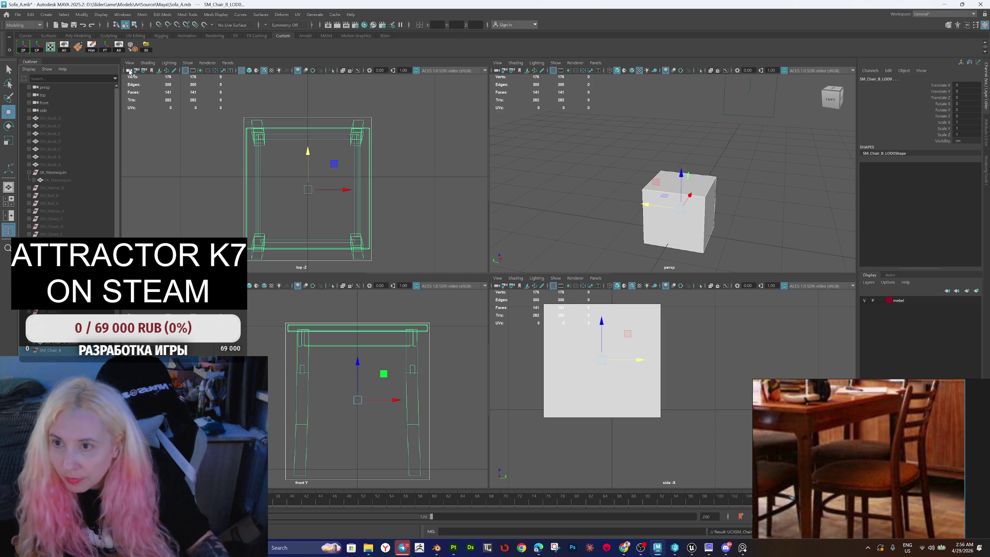
click(92, 49)
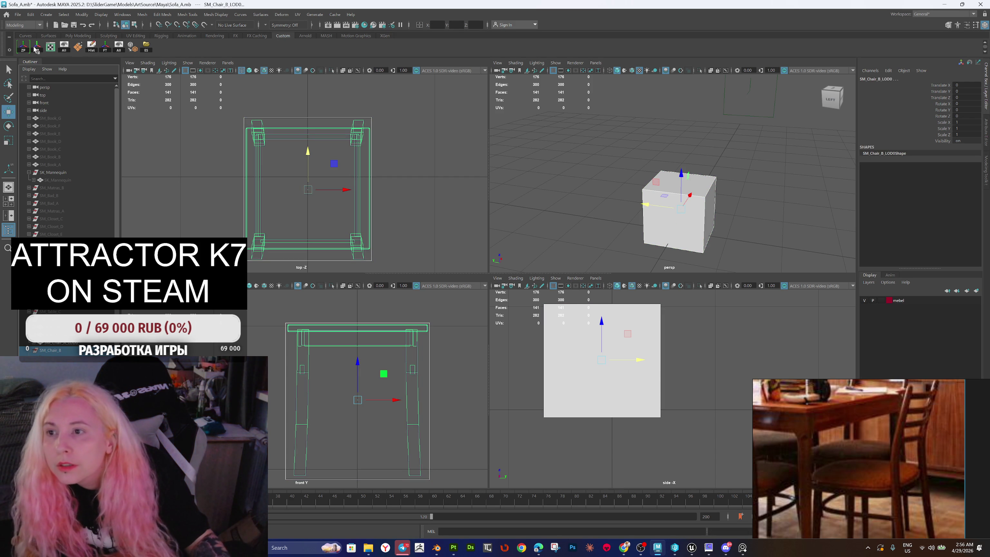
click(24, 49)
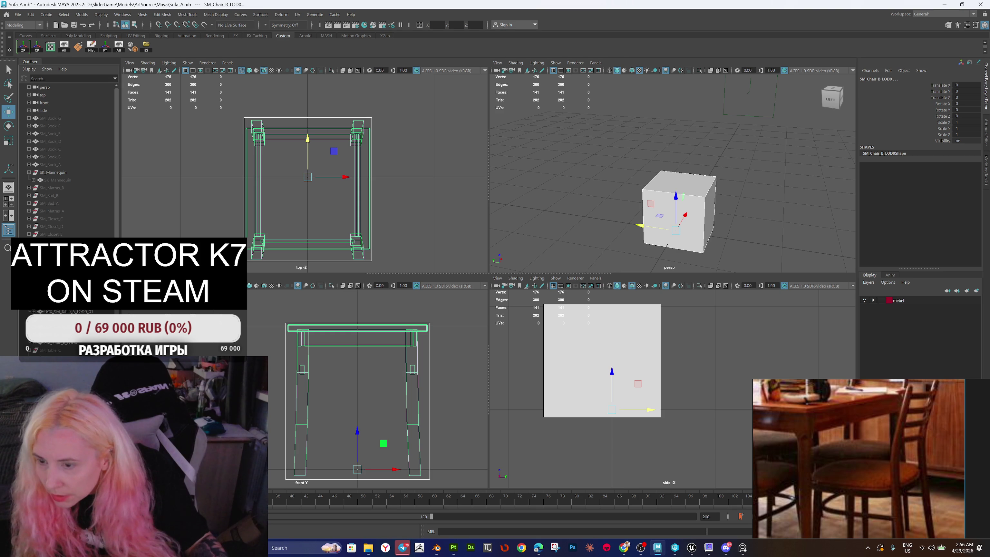
Step: Reselect SM_Chair_B_LOD0 and unhide all hidden objects in the scene
click(52, 303)
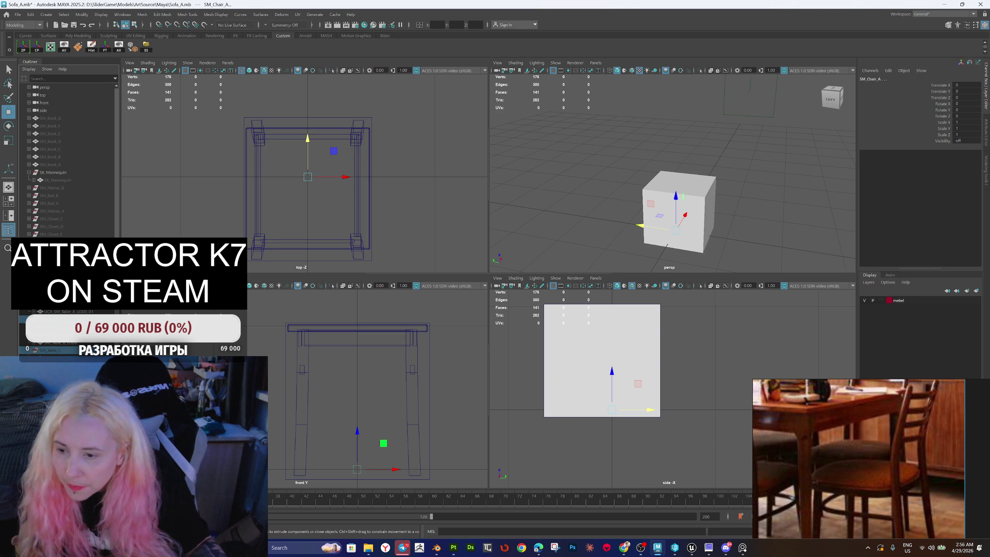
click(52, 327)
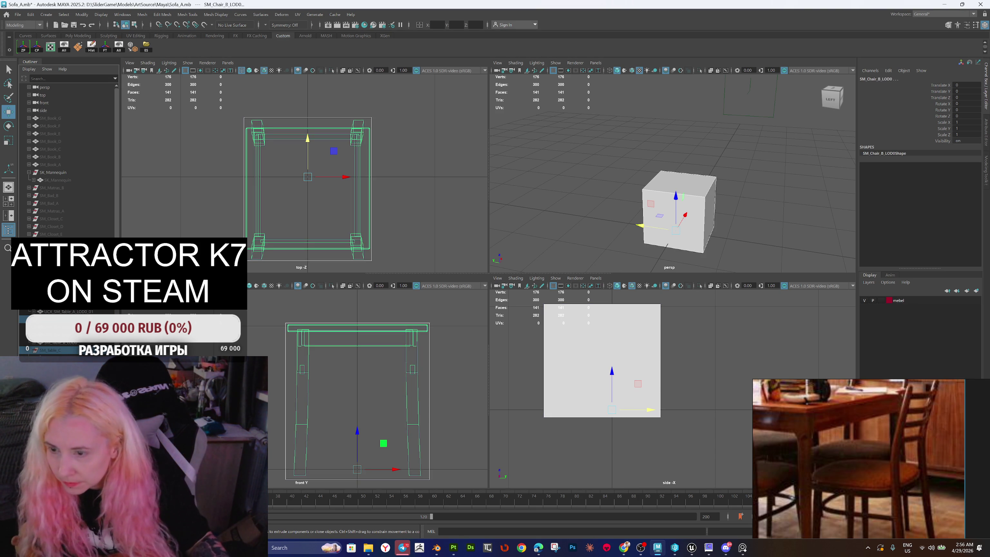
key(ctrl+shift+h)
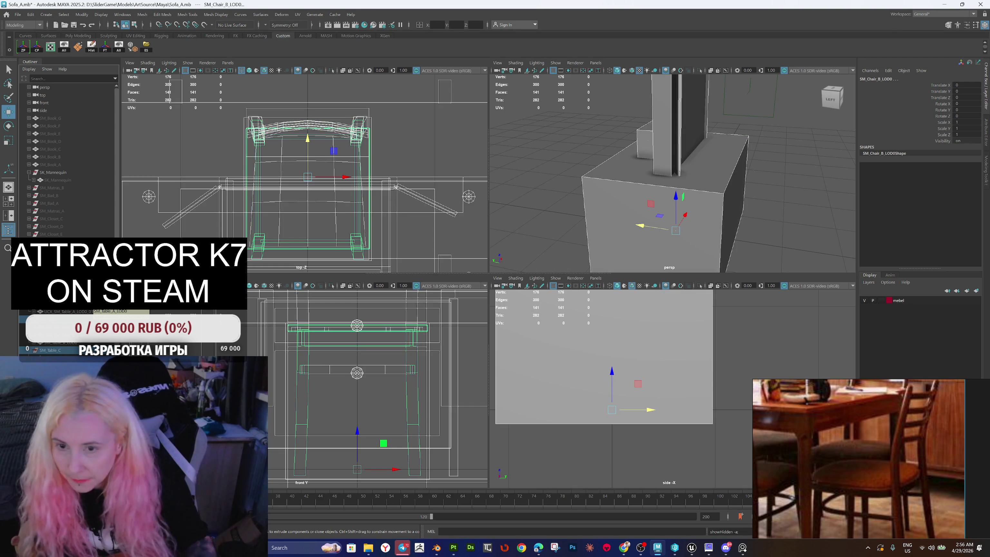
Step: Keep the chair selected after briefly selecting SM_Table_A and leaving polygon options unchanged
click(51, 304)
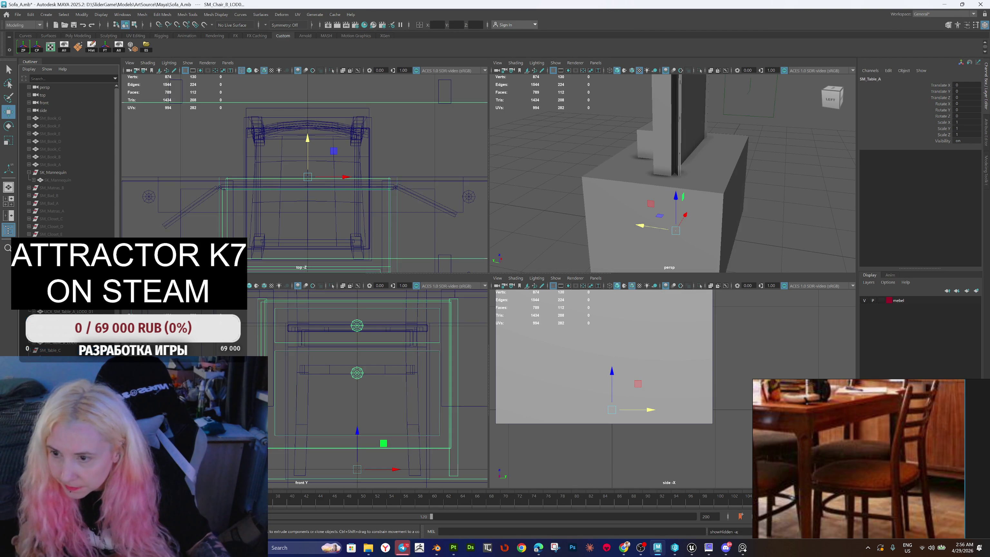
key(ctrl+z)
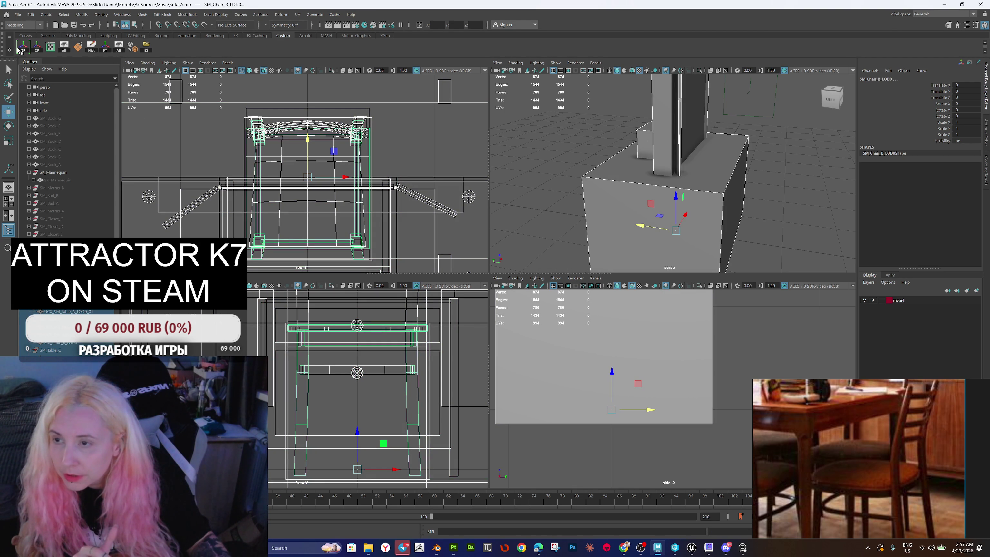
shift+right_click(531, 177)
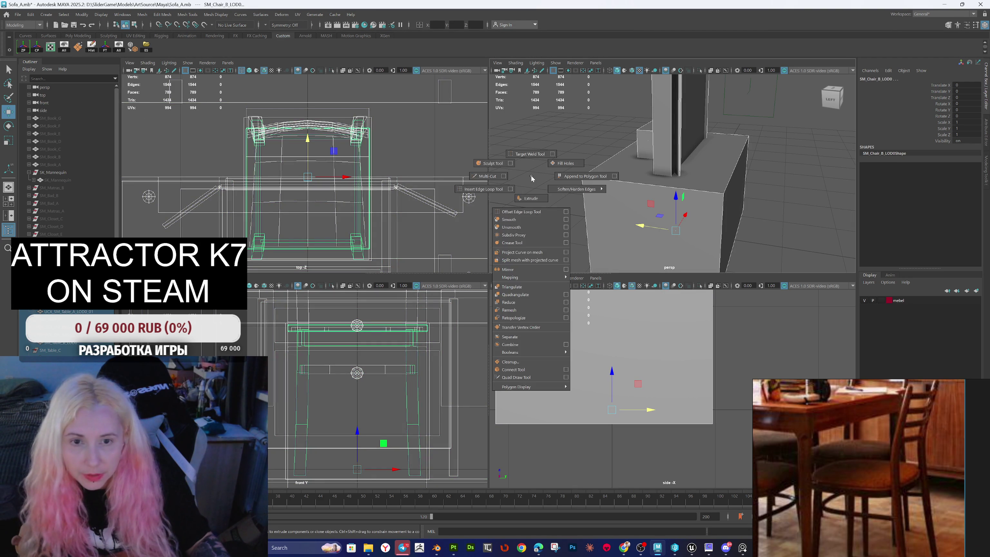
click(483, 19)
Step: Inspect the standardSurface1 material in Hypershade, then bring up the File menu
click(365, 24)
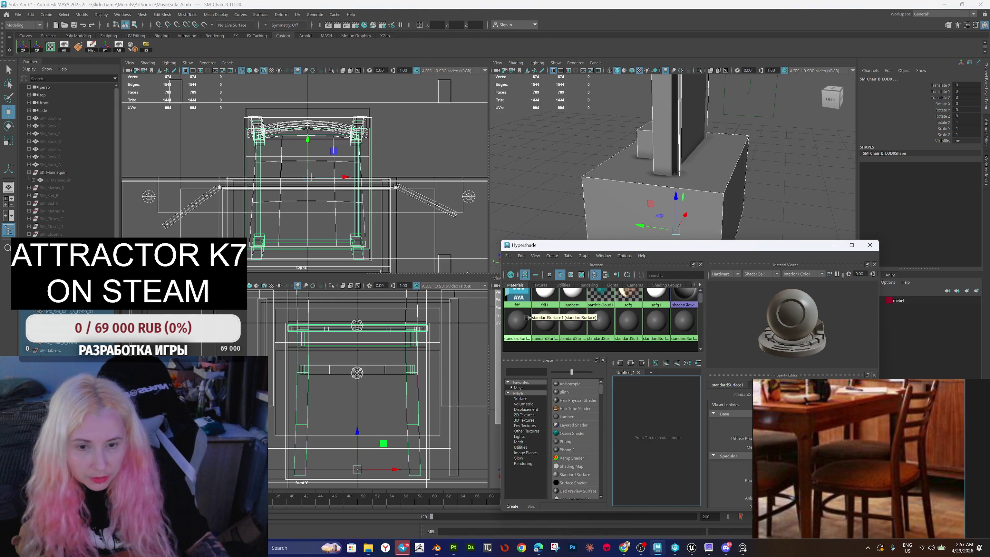
right_click(517, 313)
click(519, 303)
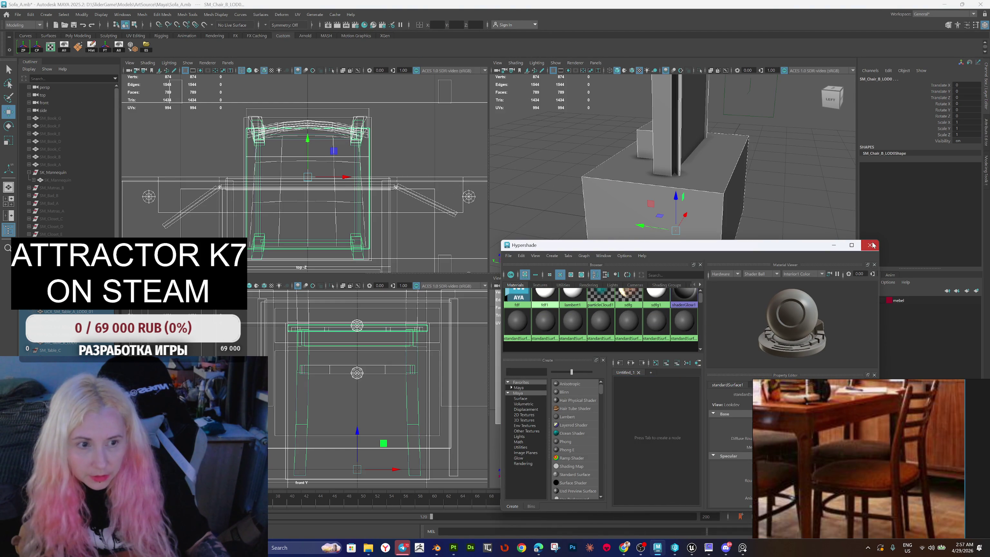
click(872, 245)
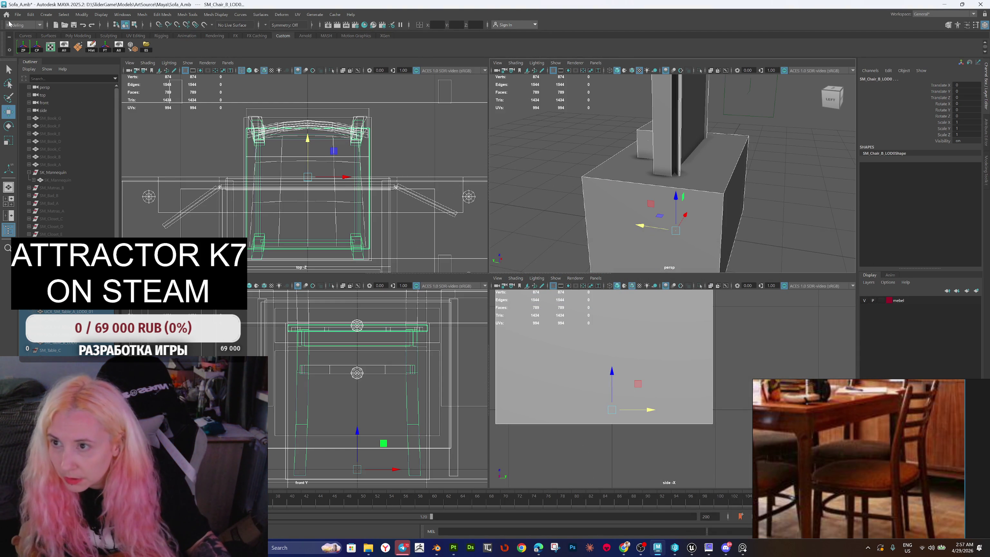
click(18, 15)
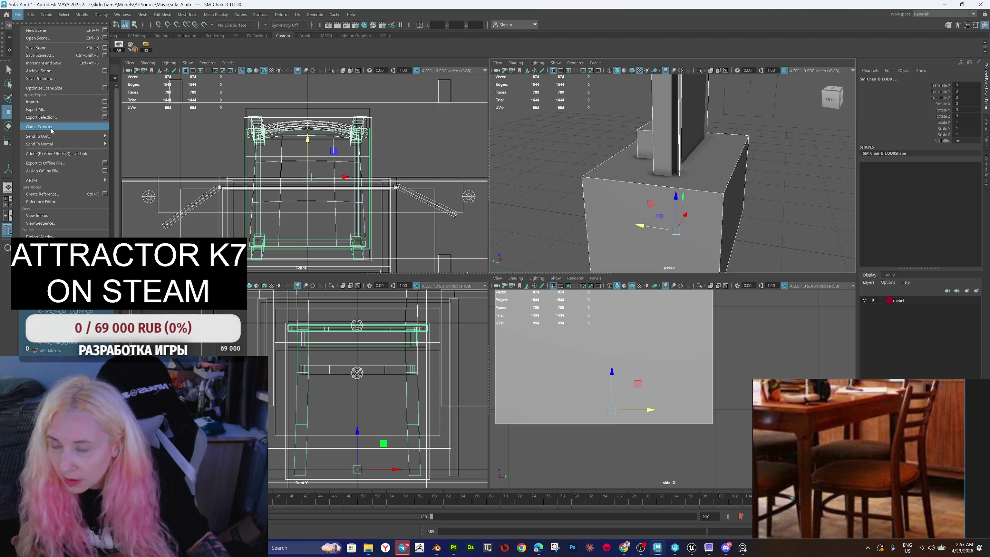
Step: Export the furniture via Game Exporter to FBX\Tables, replacing existing table files
click(39, 126)
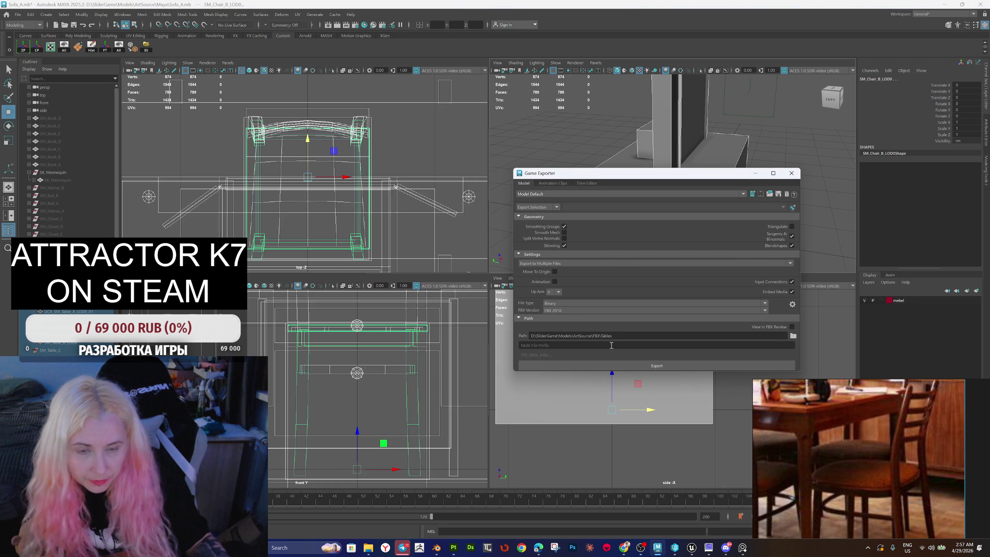
click(599, 364)
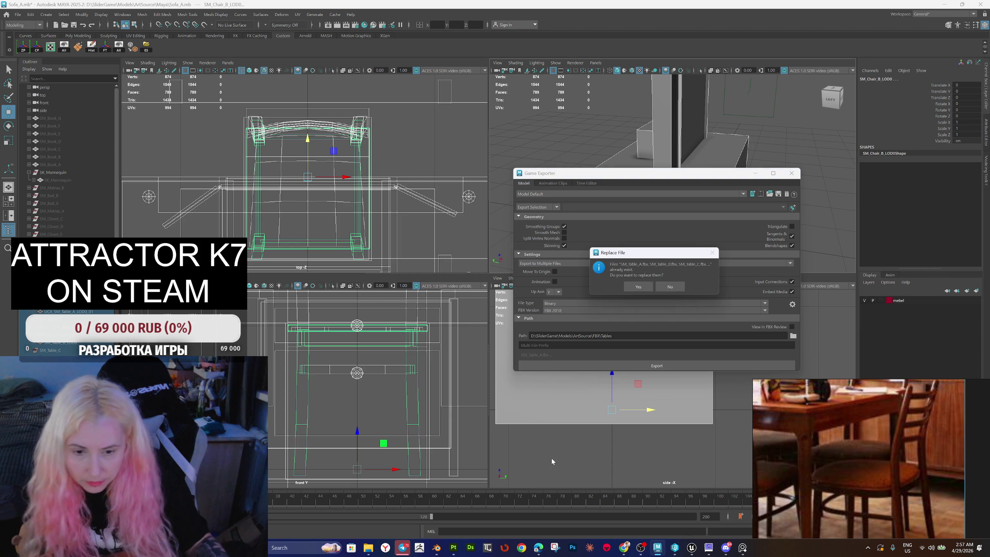
click(637, 286)
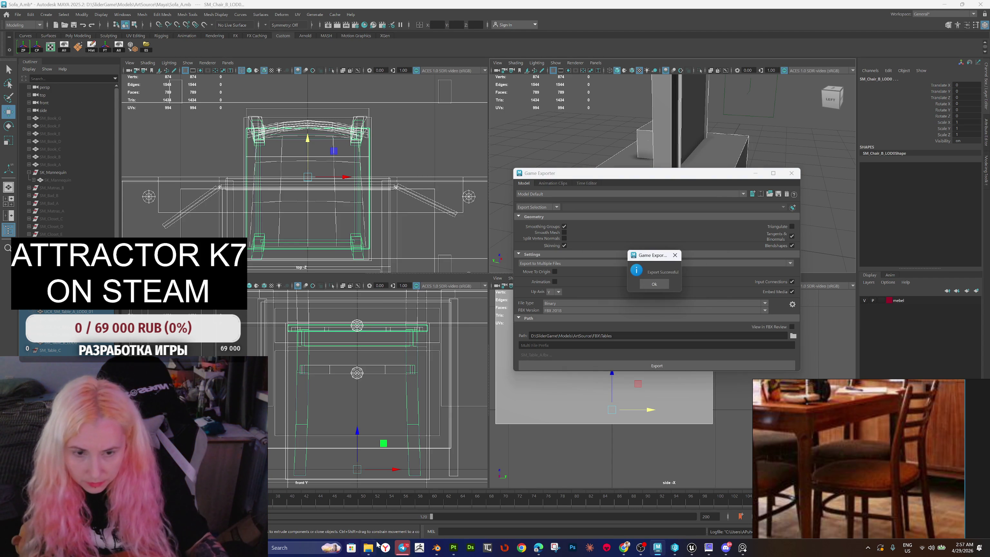
click(653, 284)
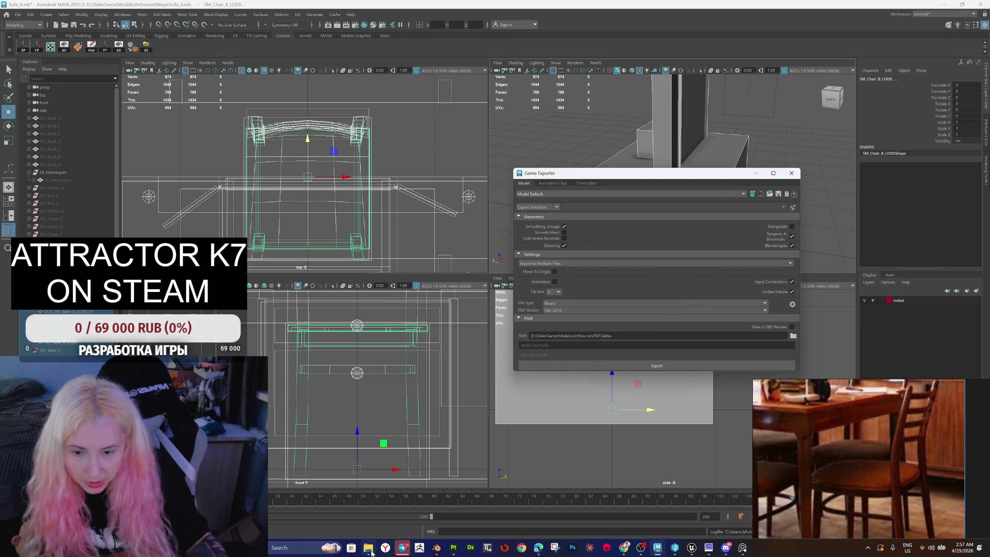
click(369, 550)
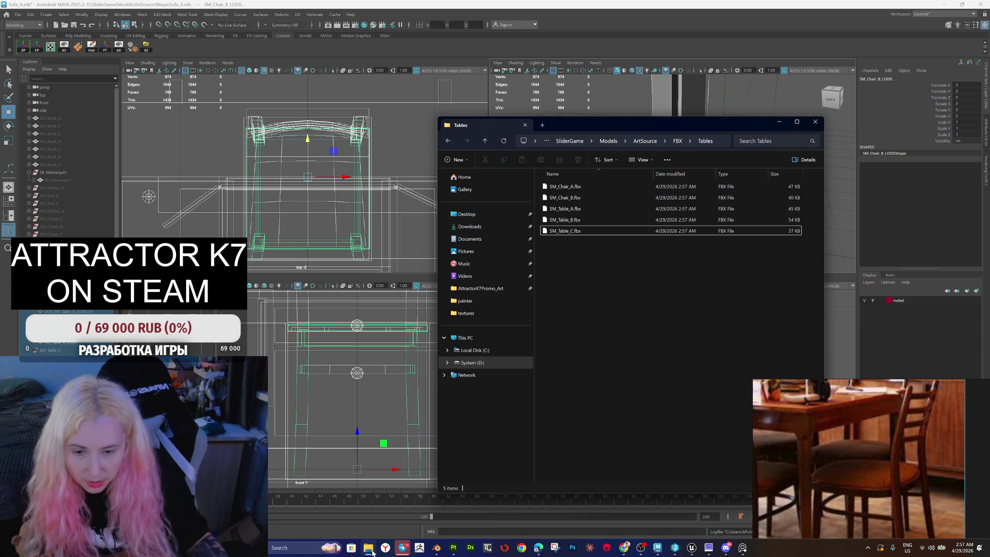
Step: Check the file sizes of SM_Chair_A.fbx and SM_Table_A.fbx, then return to Maya
click(587, 186)
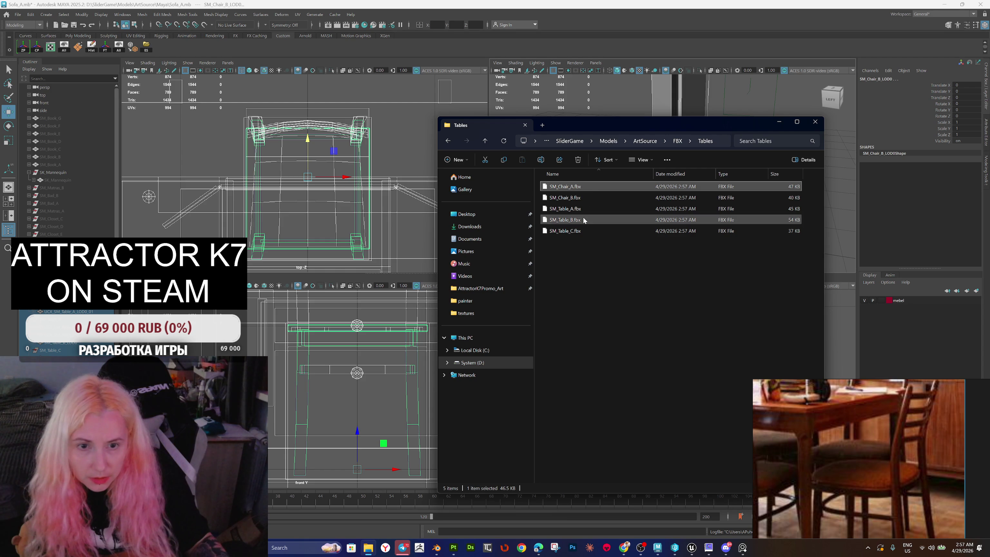
click(503, 142)
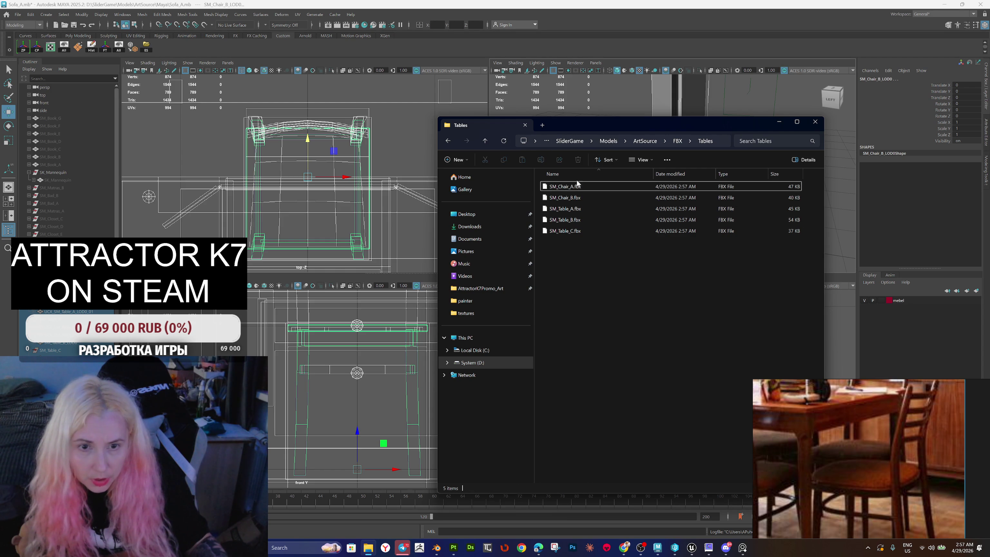
click(573, 208)
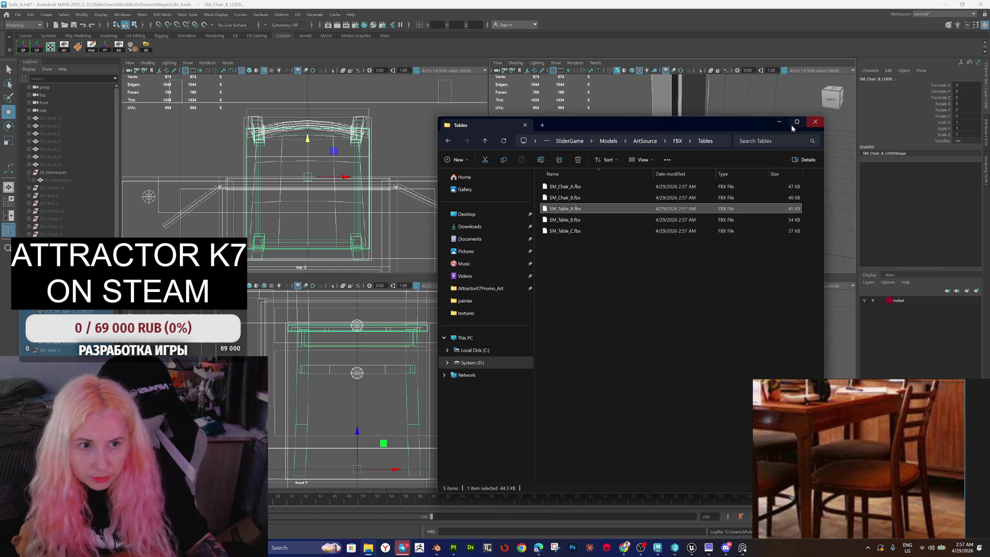
click(591, 9)
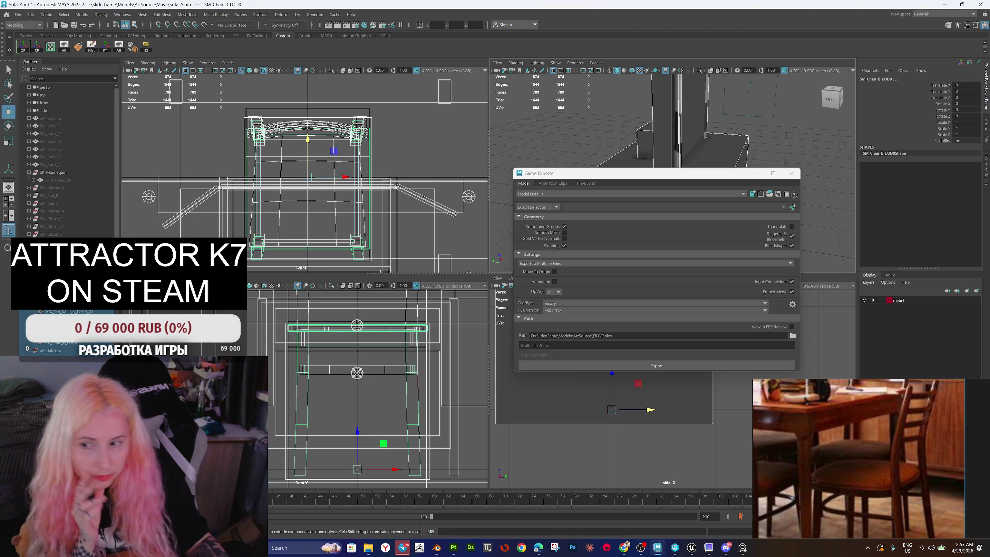
Step: Select the table and chair LOD0 meshes, then frame SM_Table_C_LOD0 in the top and perspective views
click(69, 311)
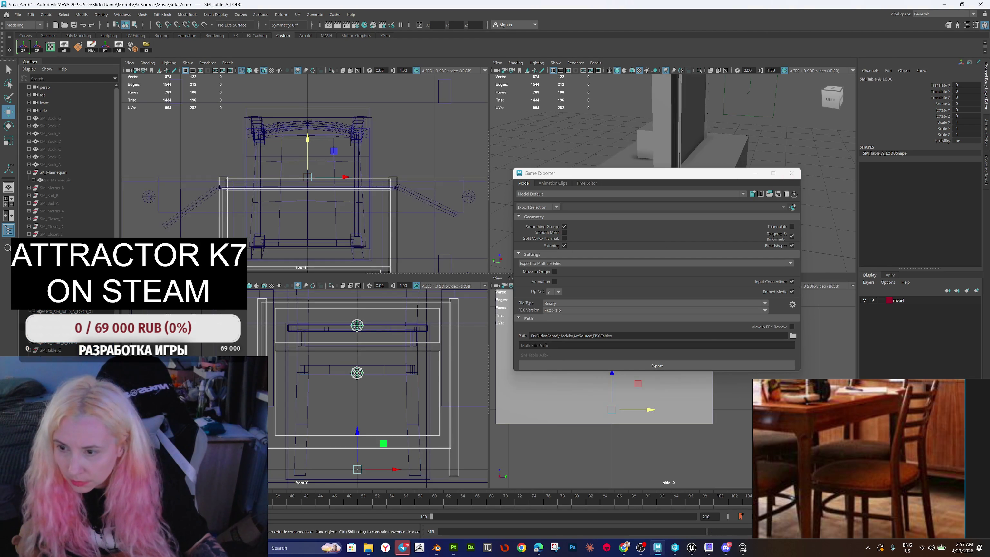
shift+click(71, 343)
shift+click(54, 350)
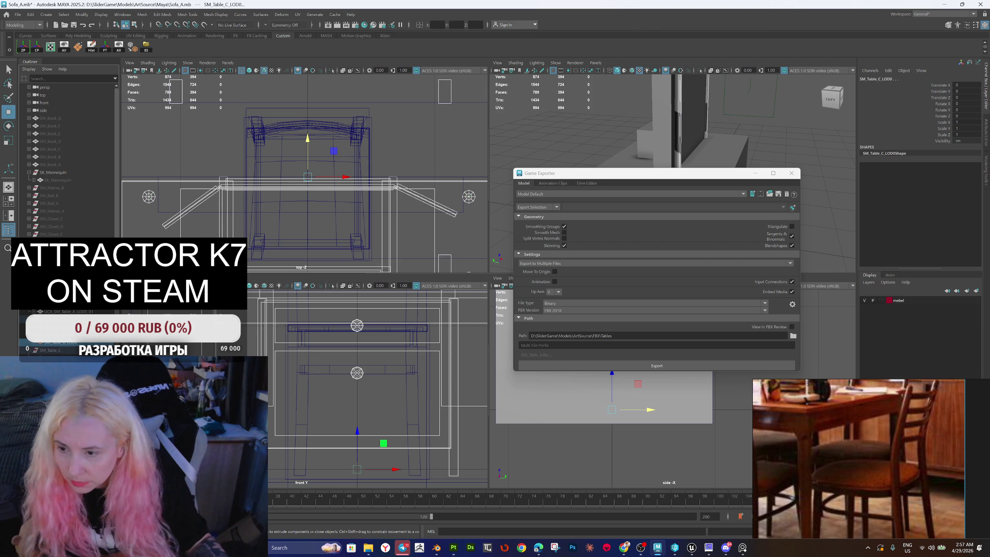
shift+click(54, 357)
shift+click(55, 366)
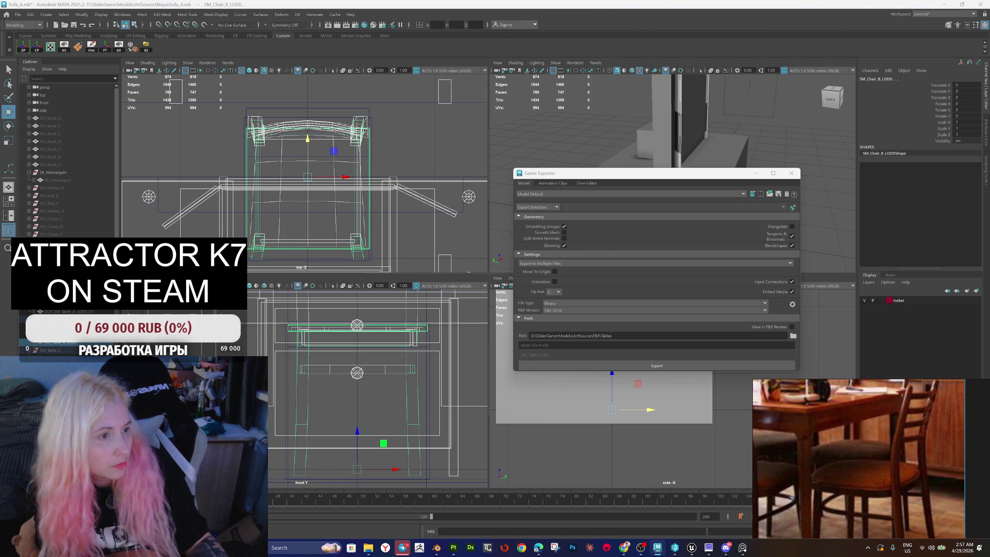
click(55, 350)
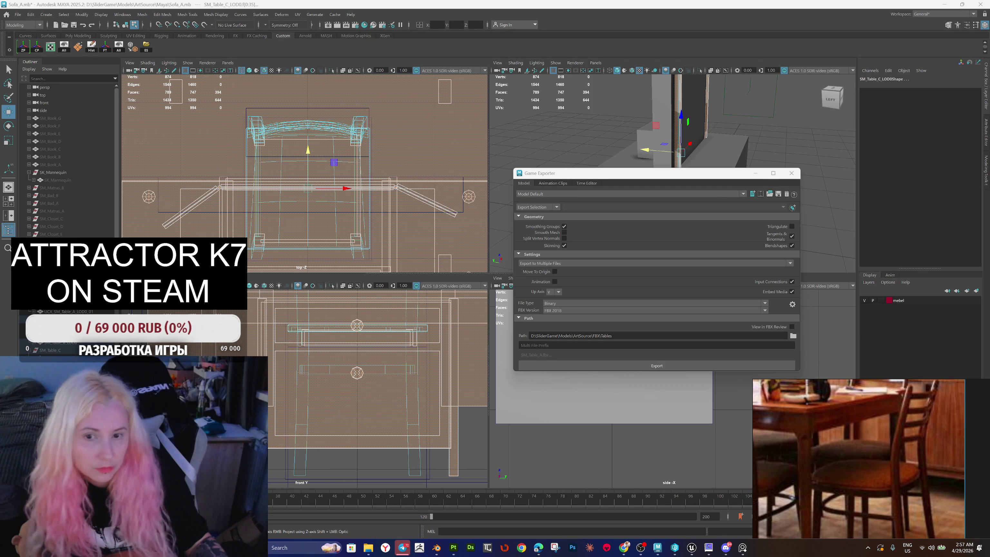
key(f)
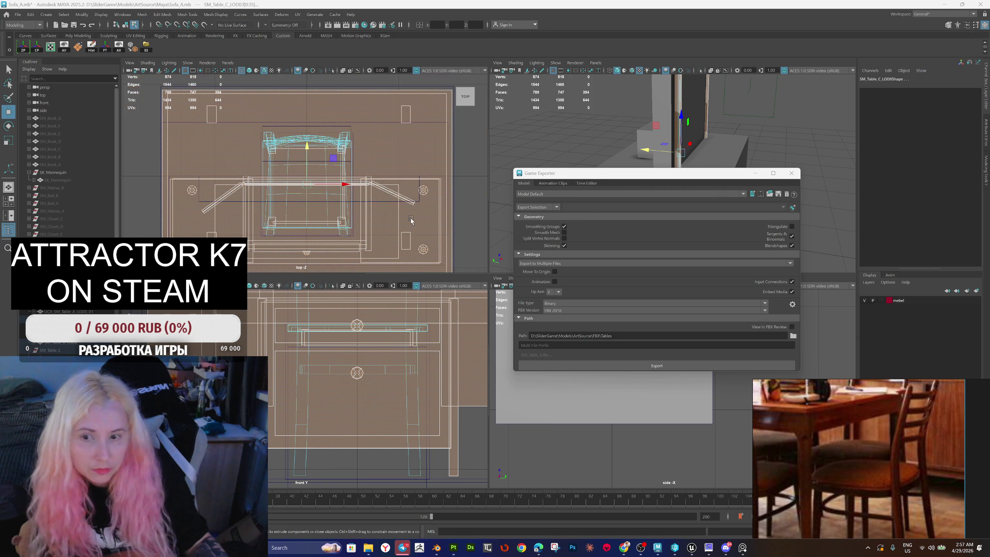
key(f)
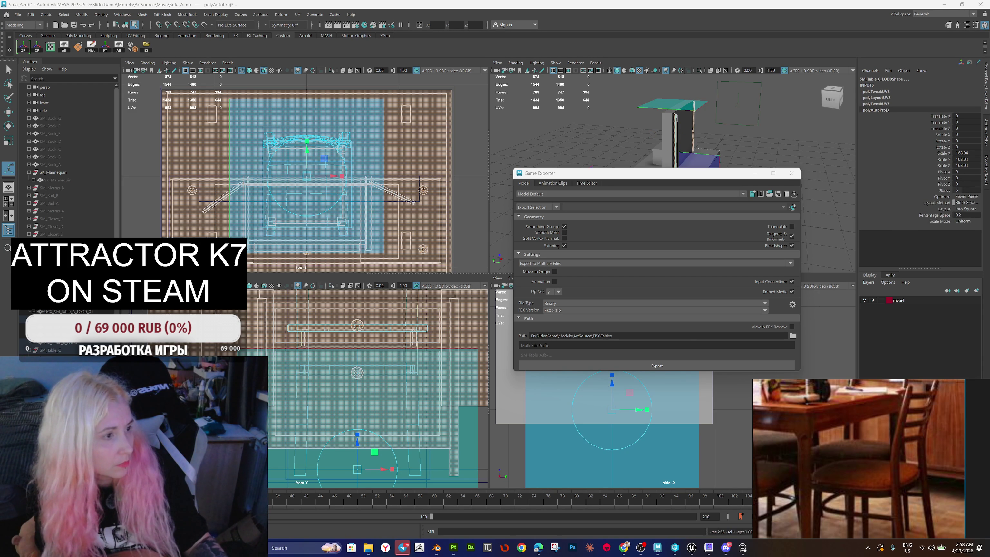
Step: Close the Game Exporter and select the SM_Chair_B_LOD0 chair mesh
click(610, 141)
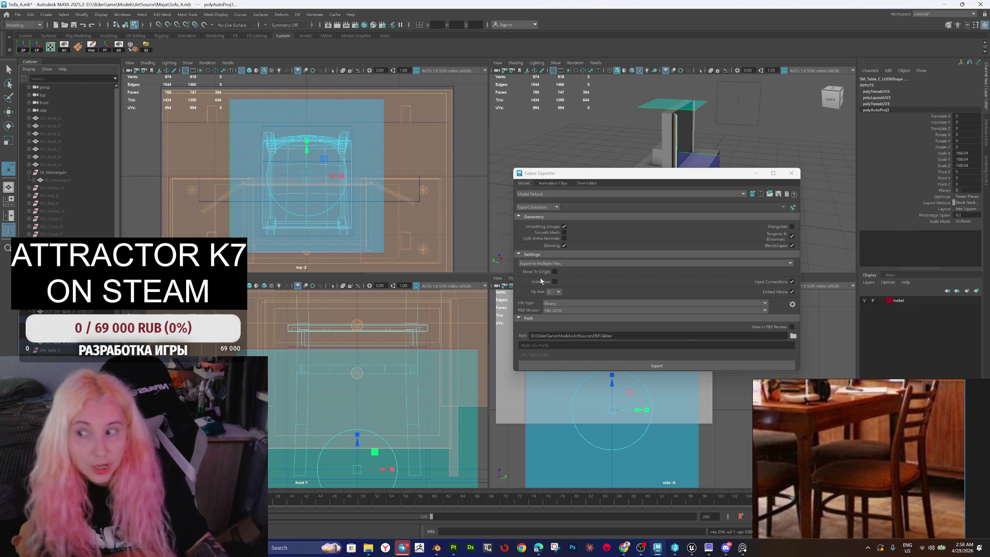
click(791, 174)
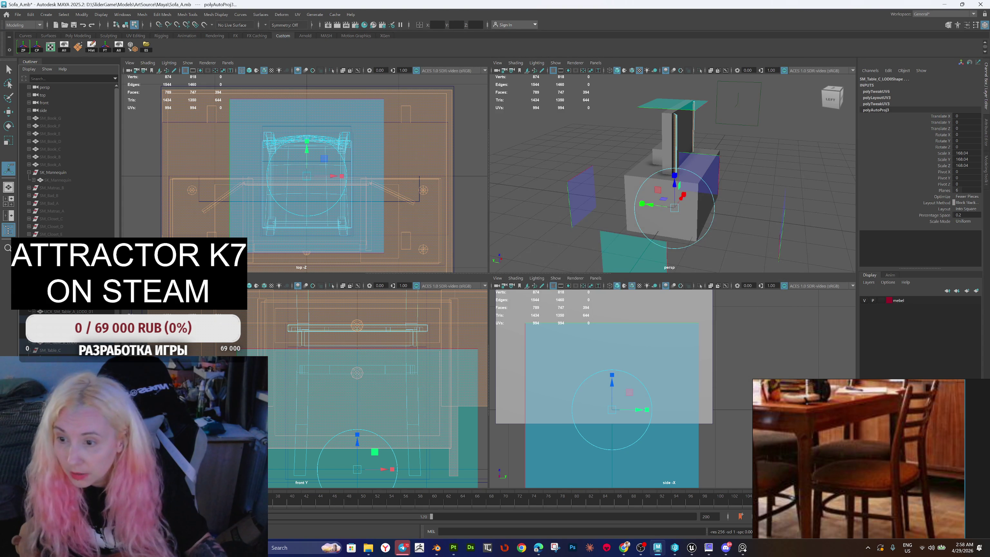
click(663, 195)
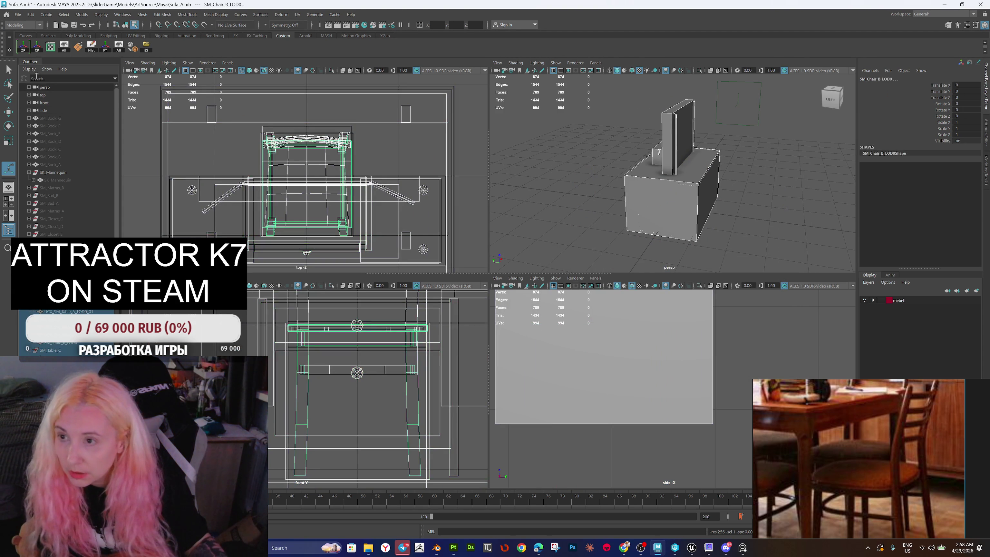
Step: Run Game Exporter again, confirming replacement of the existing FBX files in Tables
click(17, 14)
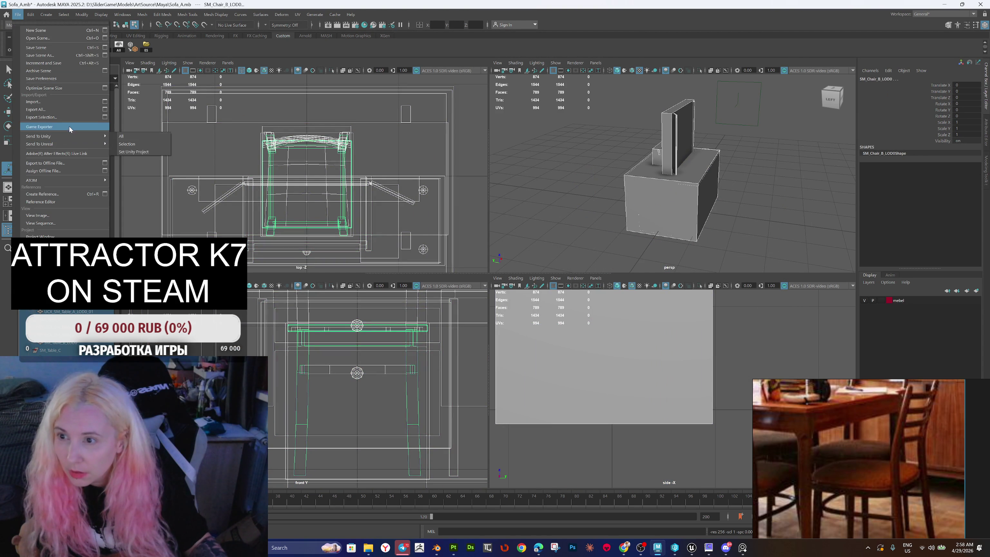
click(54, 128)
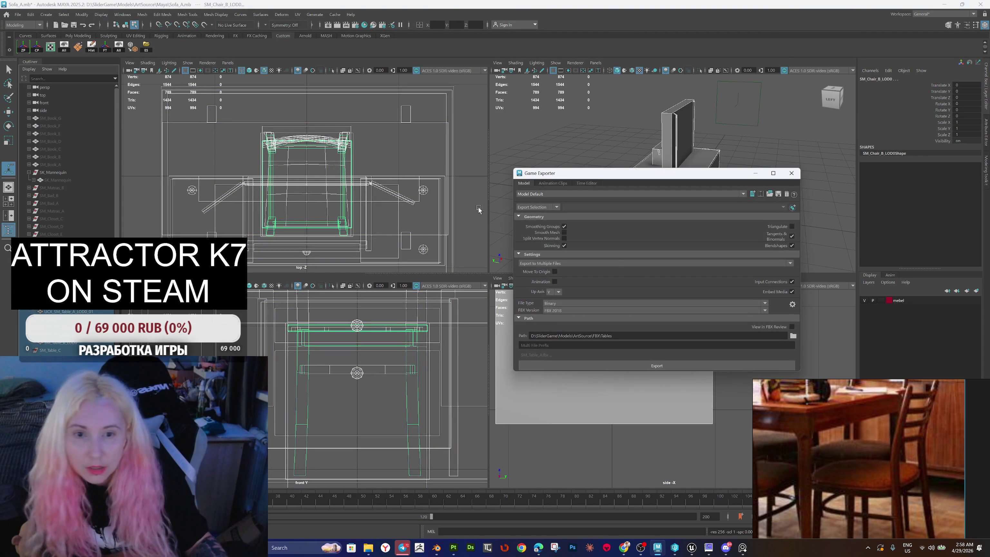
click(636, 367)
click(638, 287)
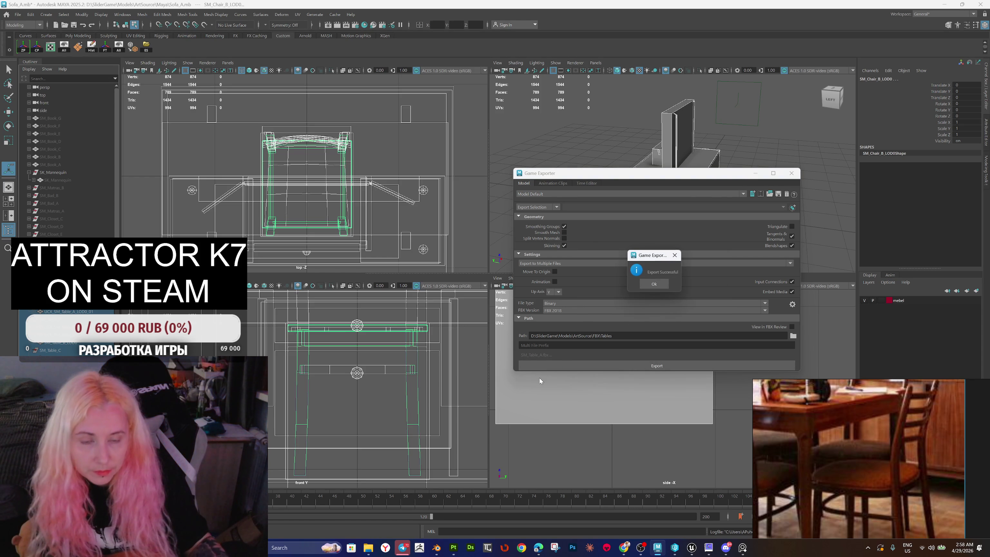
click(654, 284)
click(692, 548)
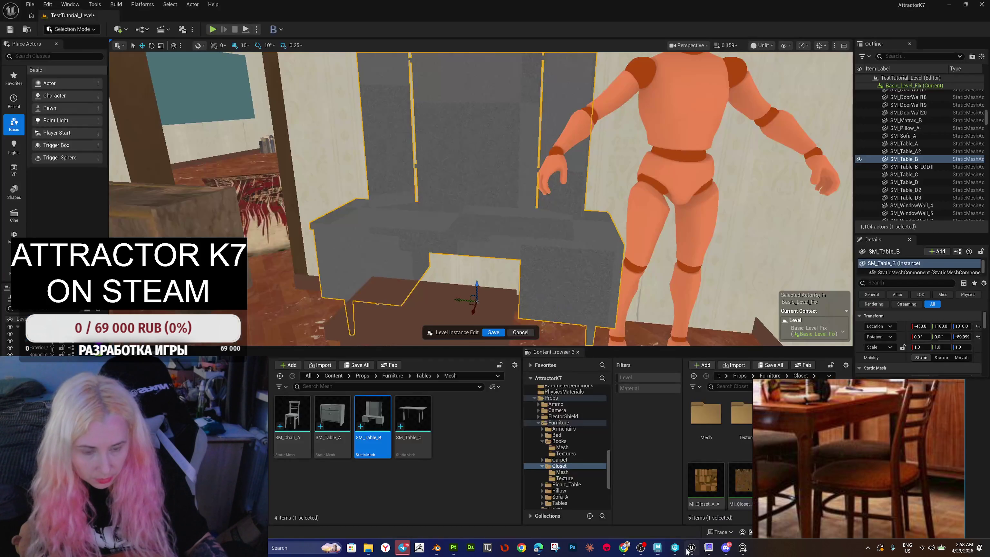
Step: Drag SM_Chair_B.fbx from Explorer into the Tables Mesh folder and import it with default settings
click(465, 430)
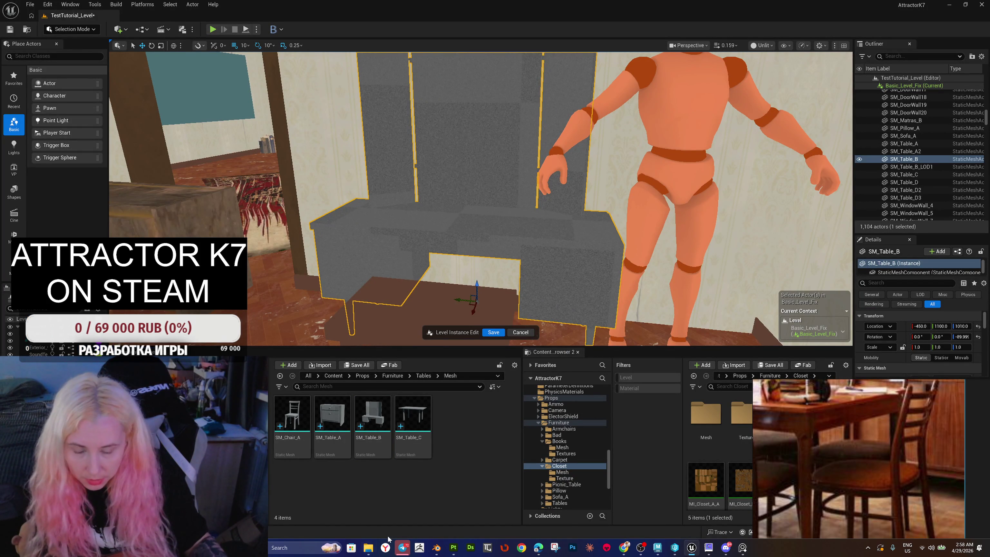
mouse_move(368, 550)
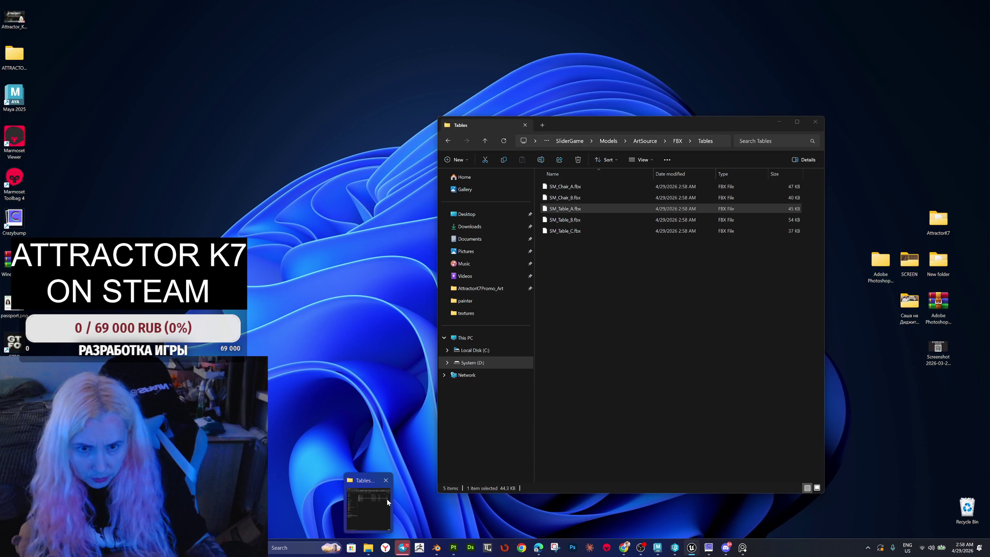
click(388, 501)
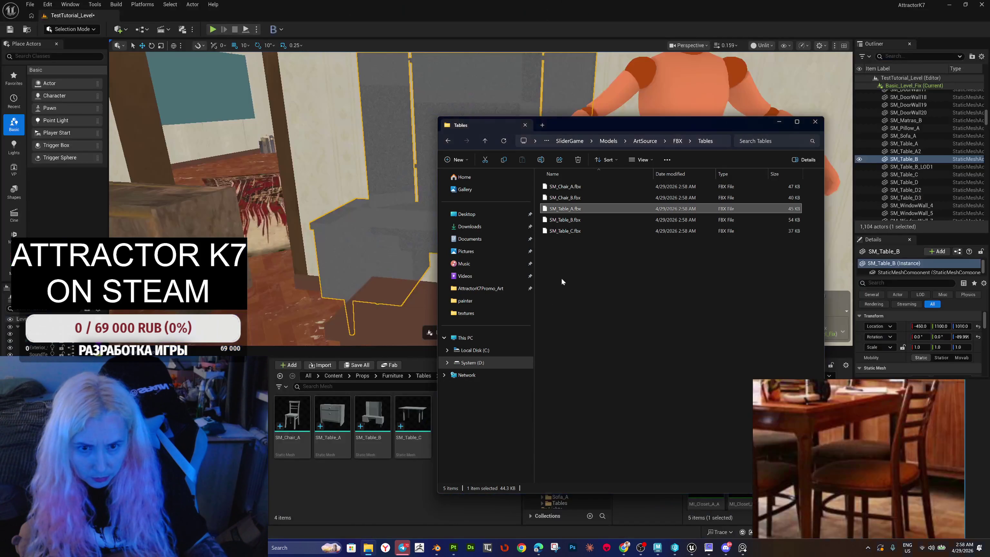
mouse_move(575, 199)
mouse_down()
mouse_move(554, 214)
mouse_move(389, 491)
mouse_up()
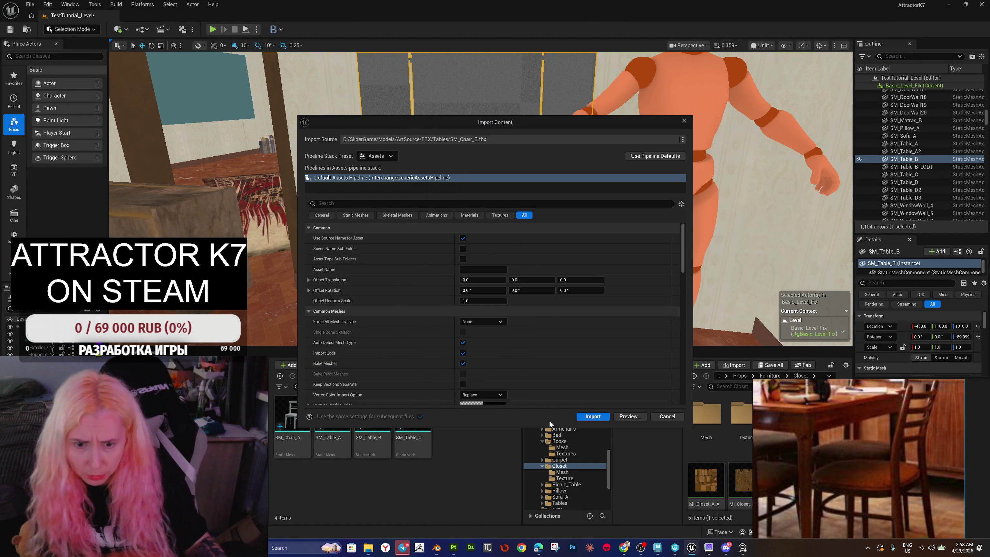
click(592, 414)
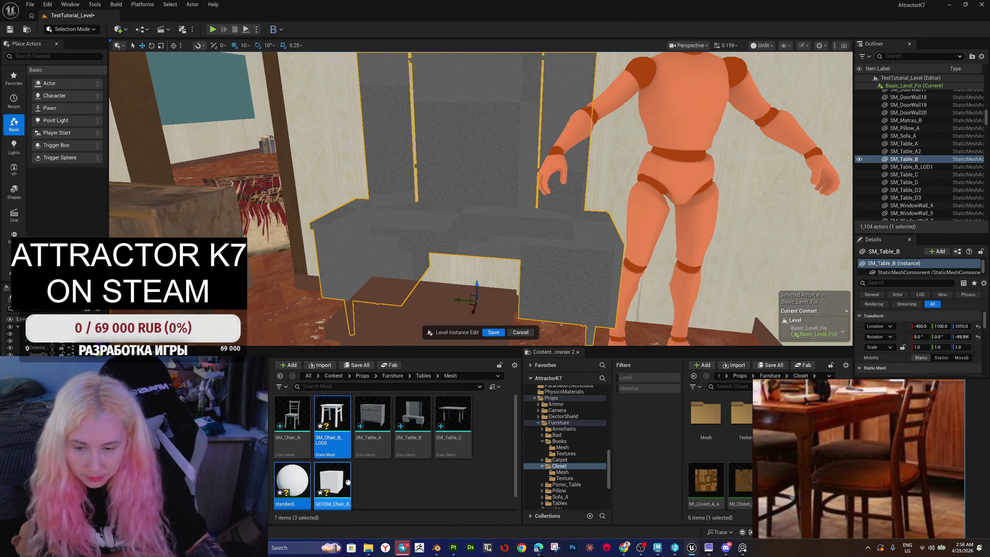
scroll(353, 478, down, 1)
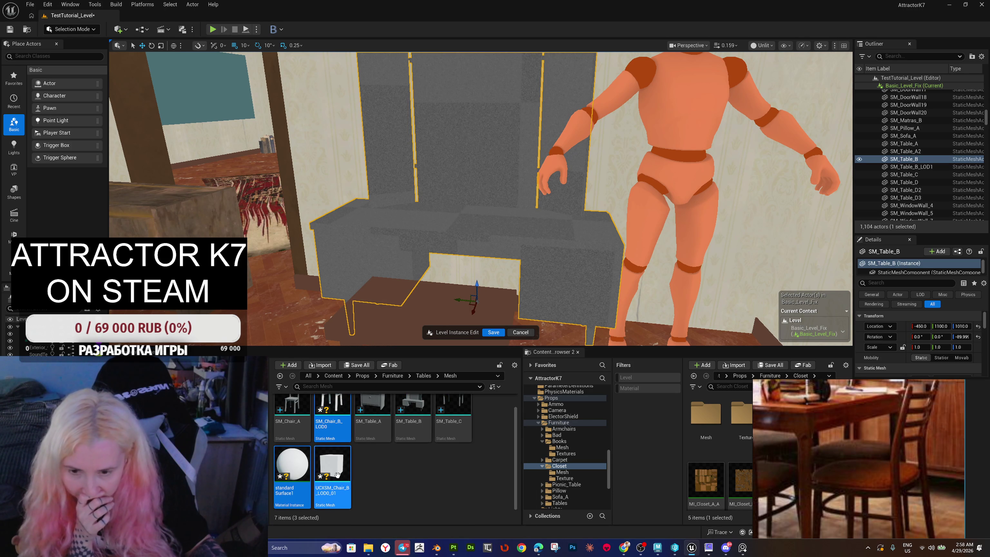
mouse_move(664, 550)
click(646, 507)
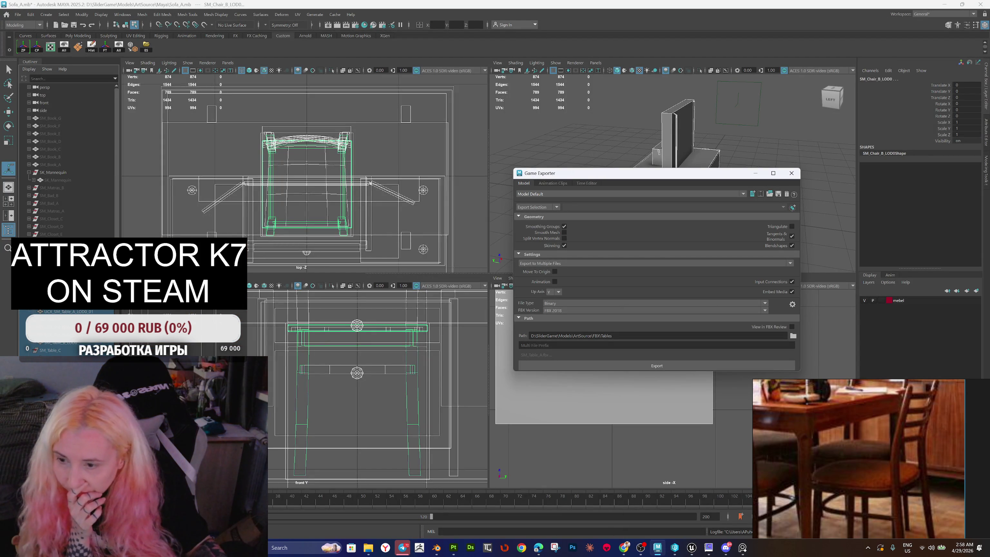
Step: Select SM_Chair_B via its UCX box and Export Selection over SM_Chair_B.fbx, confirming replacement
click(261, 183)
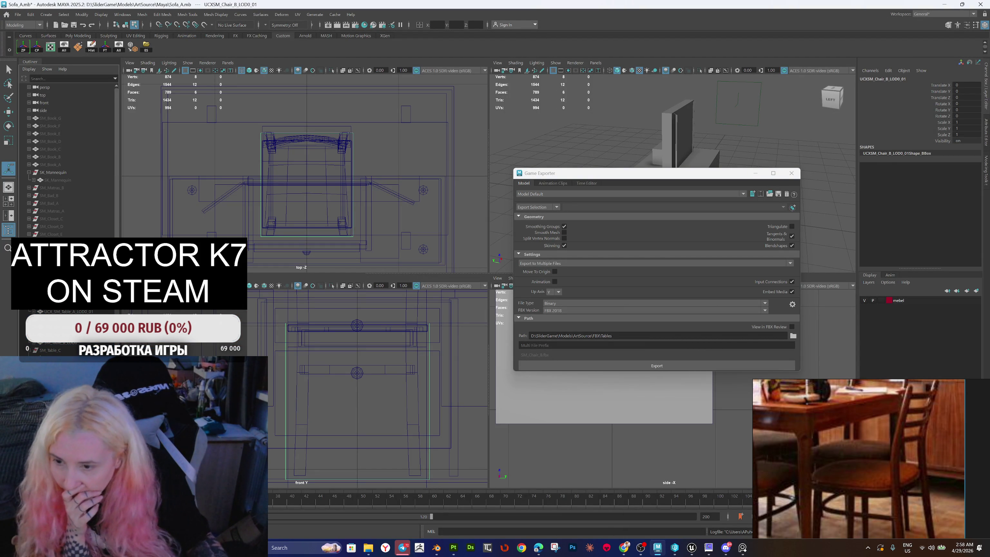
key(Up)
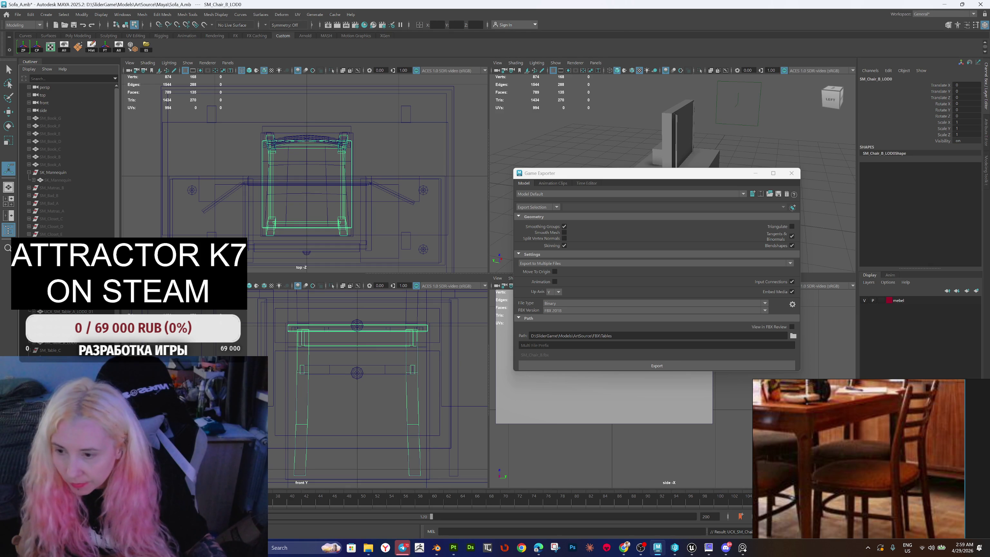
click(146, 47)
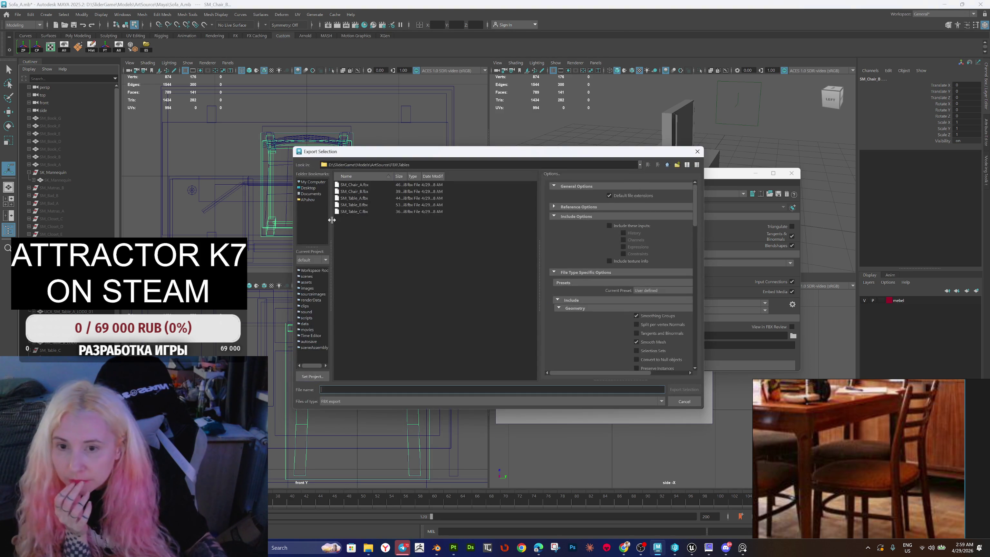
double_click(361, 191)
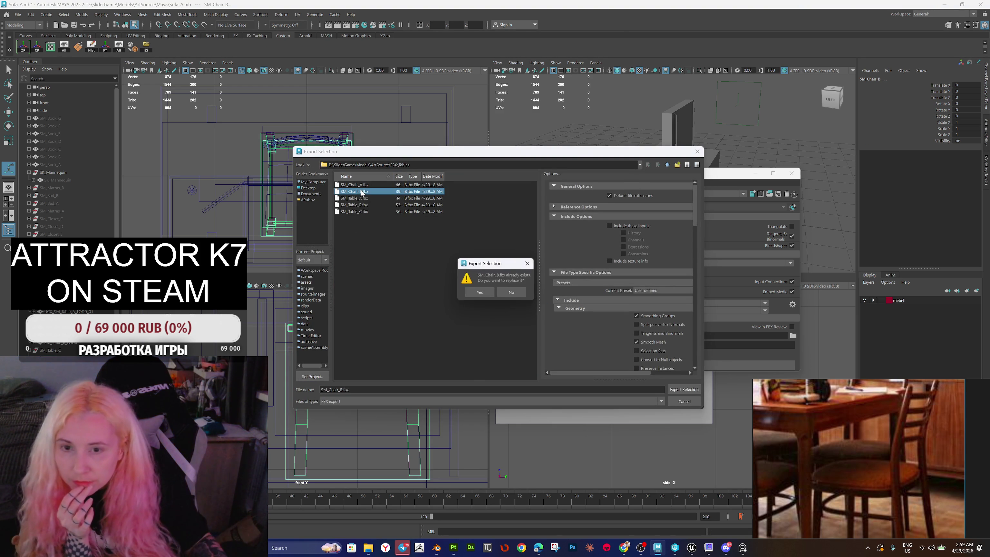
click(480, 291)
click(687, 553)
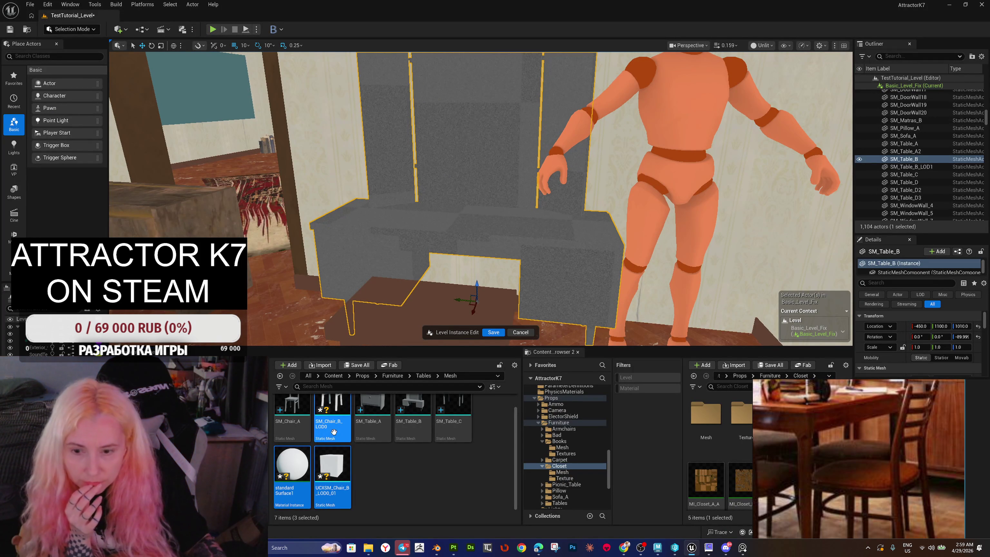
Step: Delete the three old chair assets from the Tables mesh folder
scroll(351, 461, up, 1)
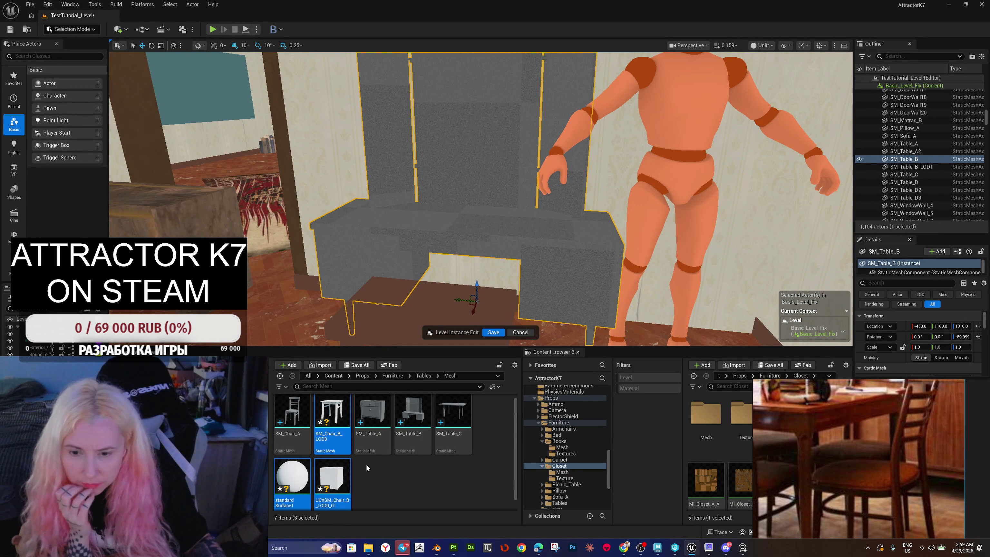
scroll(367, 467, down, 1)
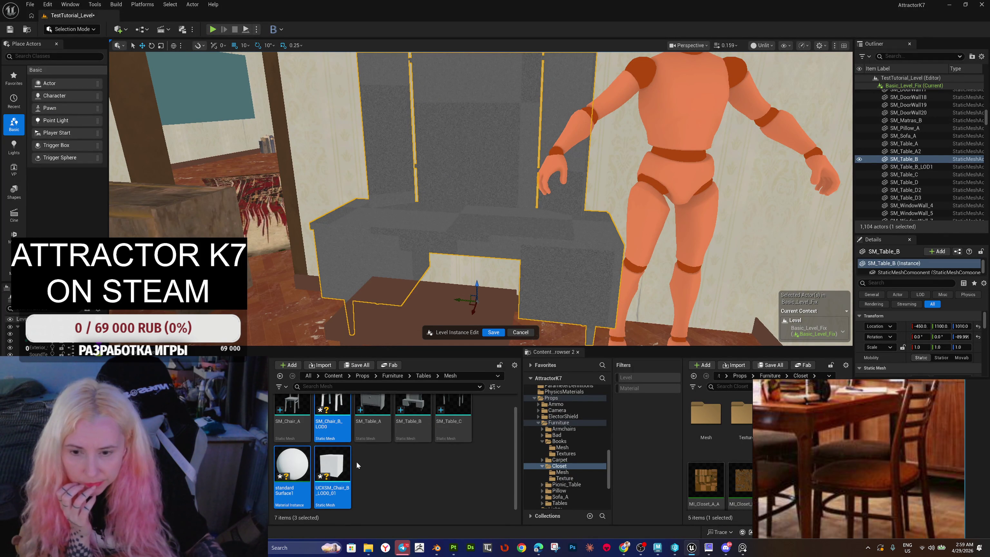
key(Delete)
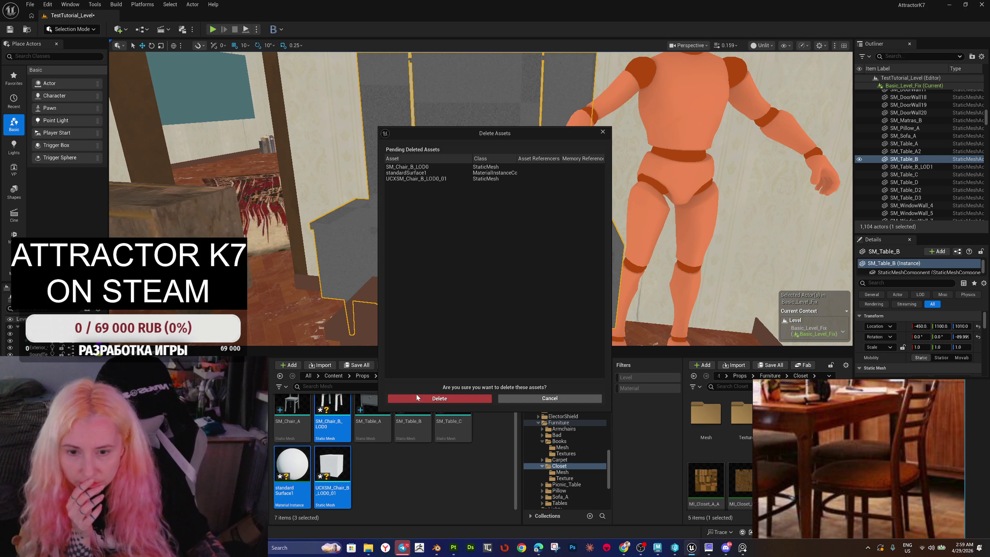
click(418, 397)
Step: Re-import SM_Chair_B.fbx by dragging it from Explorer into the Tables mesh folder
mouse_move(367, 540)
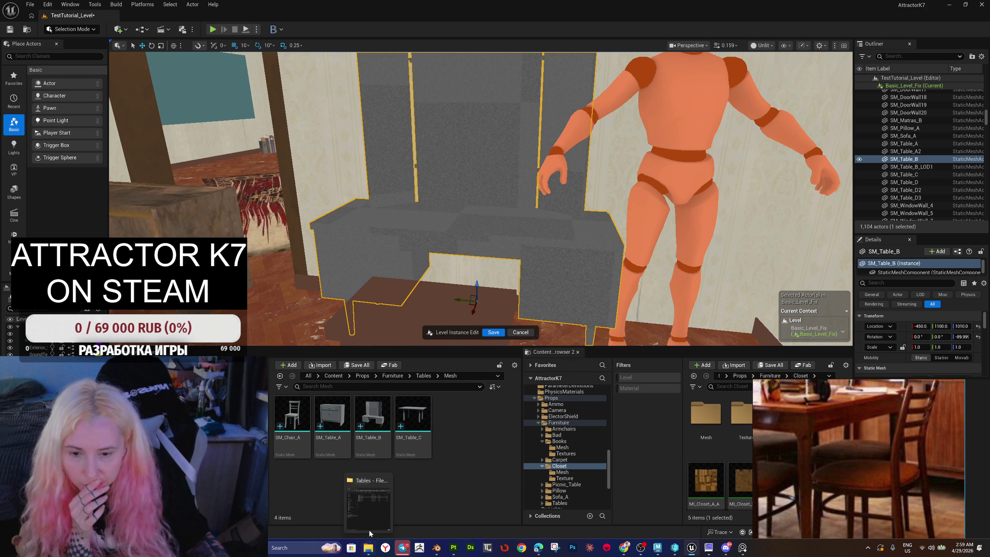
click(369, 507)
drag(565, 197, 345, 492)
click(389, 124)
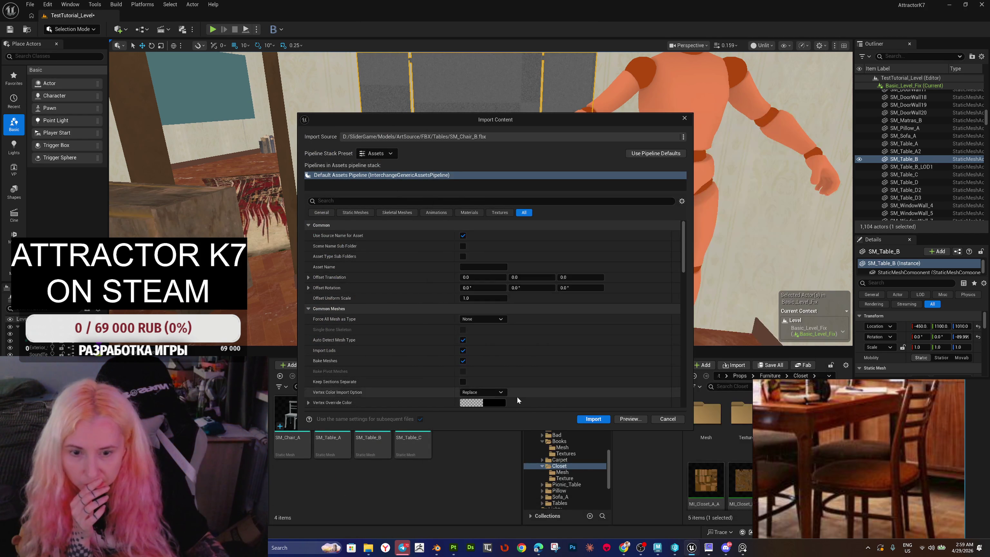
click(596, 419)
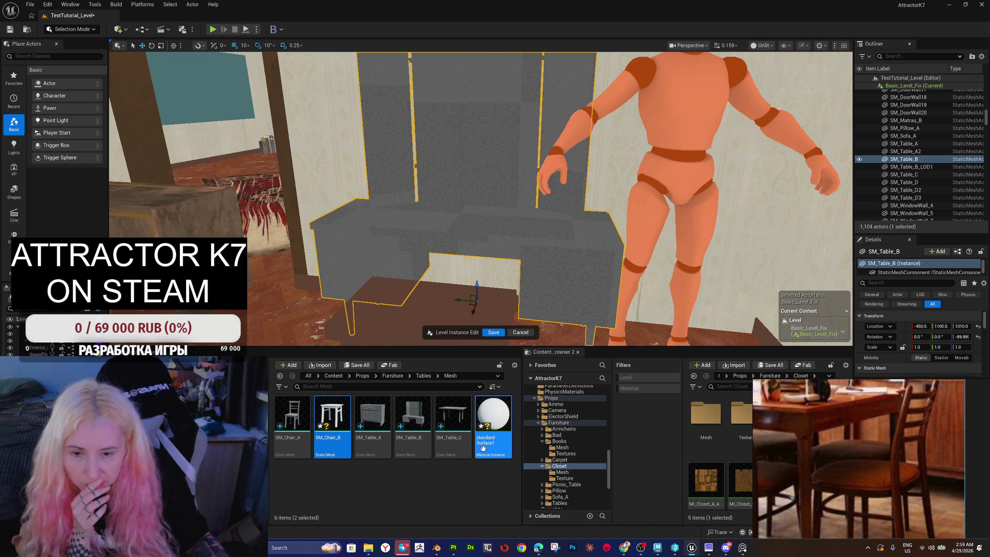
Step: Force delete the imported standardSurface1 material
right_click(488, 448)
click(487, 448)
right_click(489, 453)
click(489, 462)
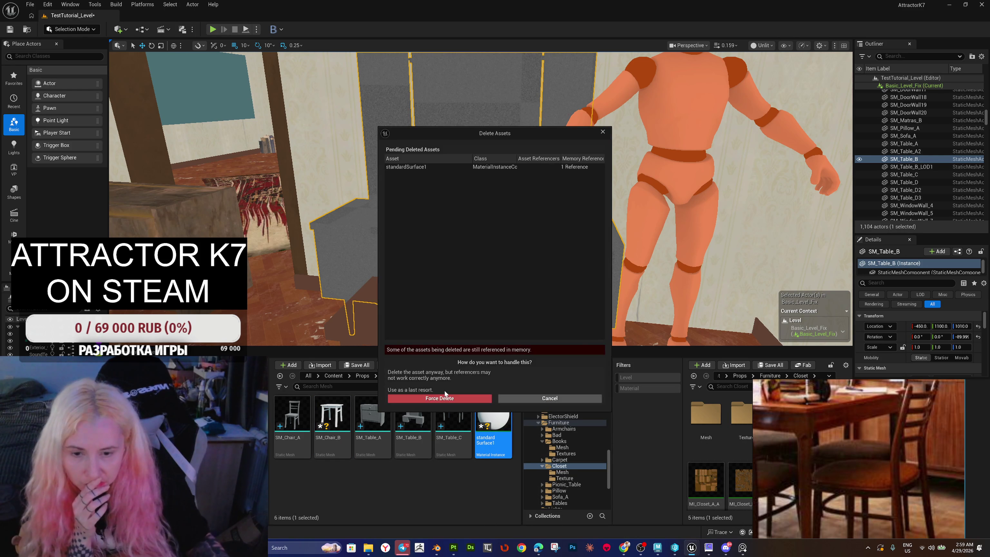
click(449, 395)
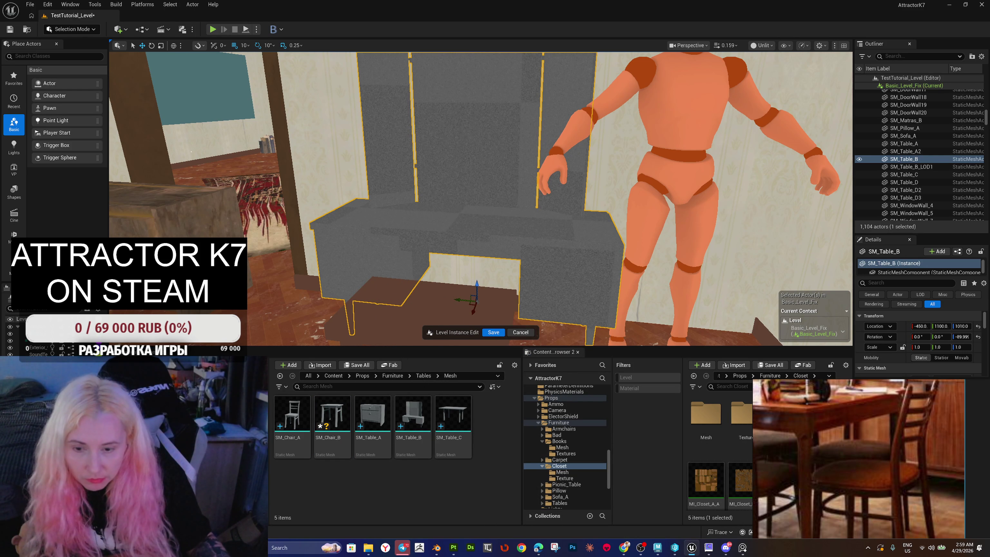
Step: Delete the brown blockout table top from the level
scroll(505, 273, down, 10)
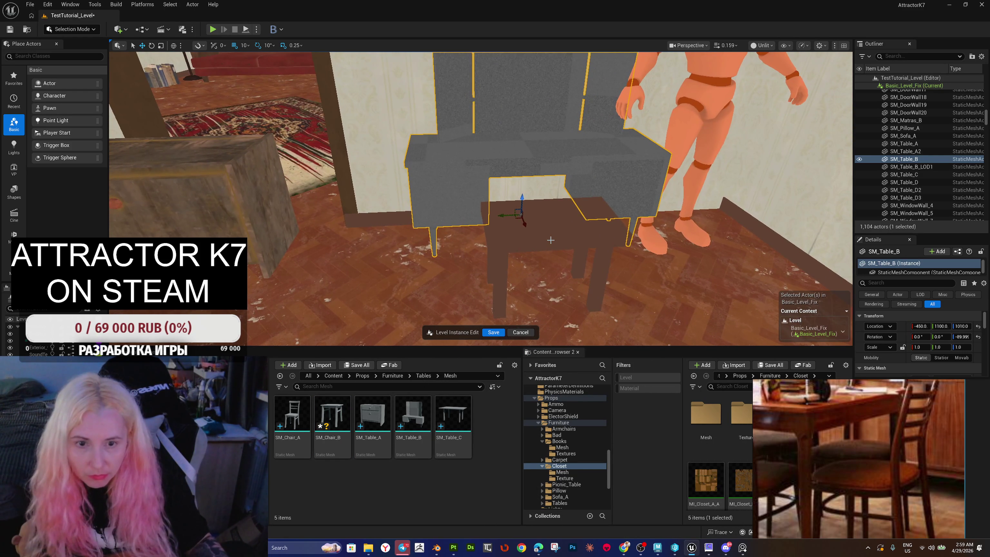
click(550, 242)
key(Delete)
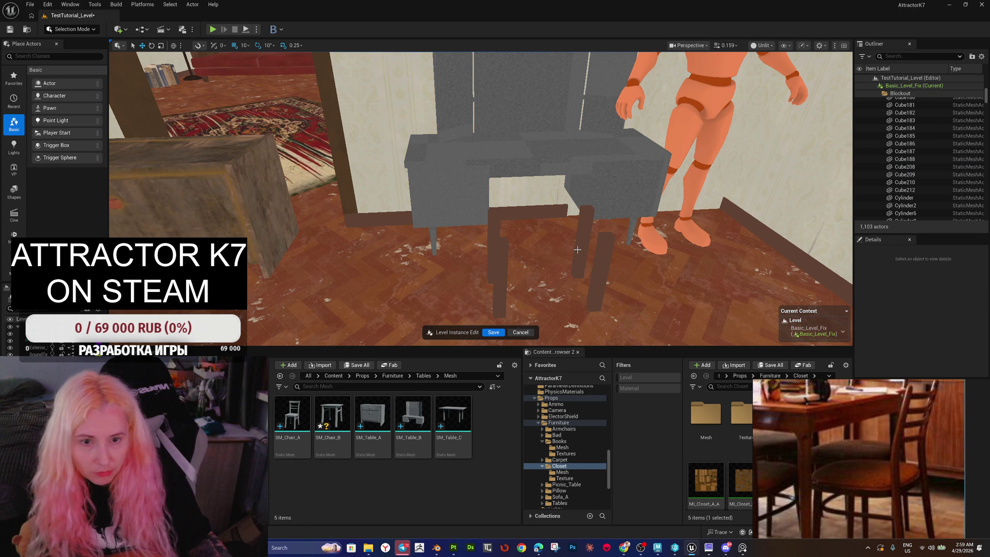
Step: Delete the four brown table legs and place SM_Chair_B where the table stood
click(598, 266)
ctrl+click(585, 237)
ctrl+click(545, 212)
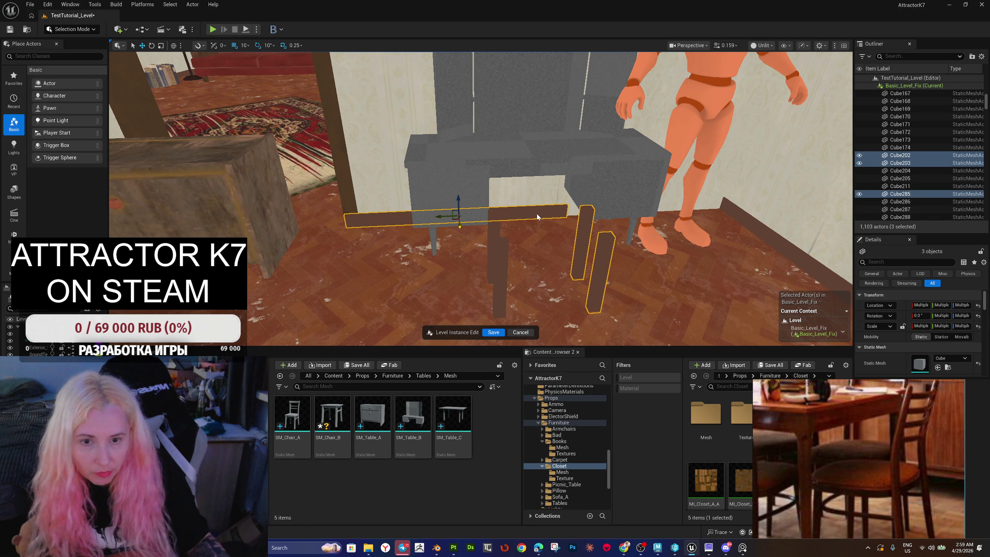
ctrl+click(537, 213)
ctrl+click(497, 277)
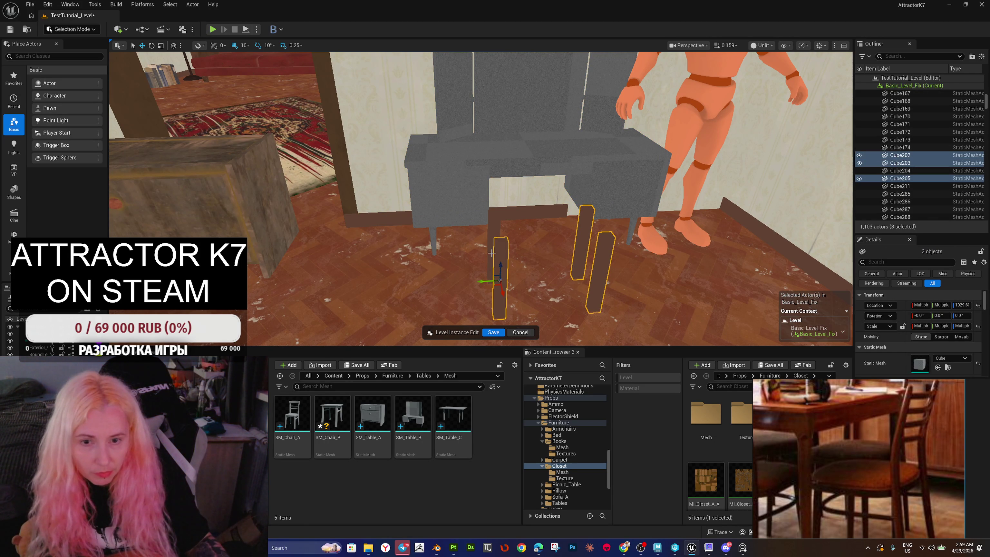
ctrl+click(497, 231)
key(Delete)
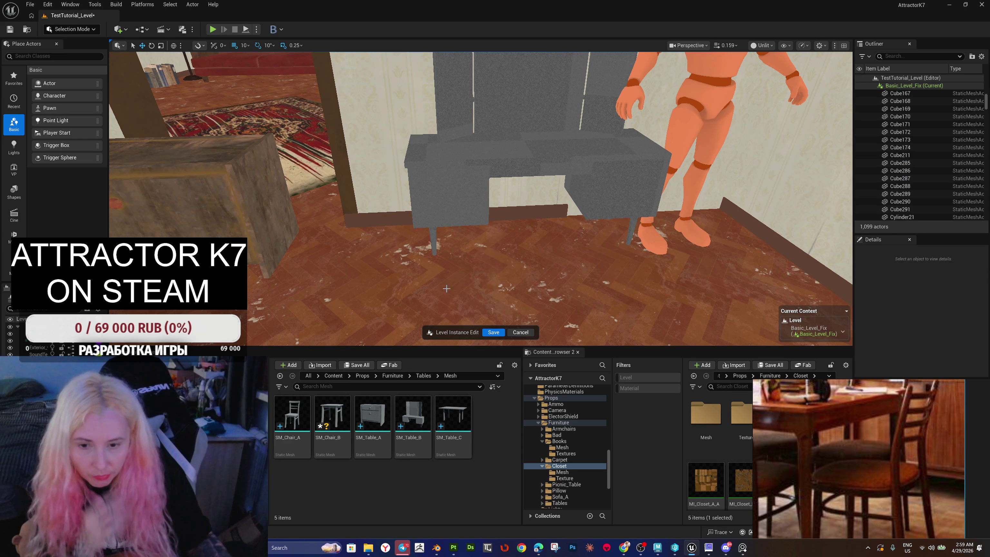
mouse_move(332, 413)
mouse_down()
mouse_move(562, 287)
mouse_move(571, 300)
mouse_move(559, 258)
mouse_up()
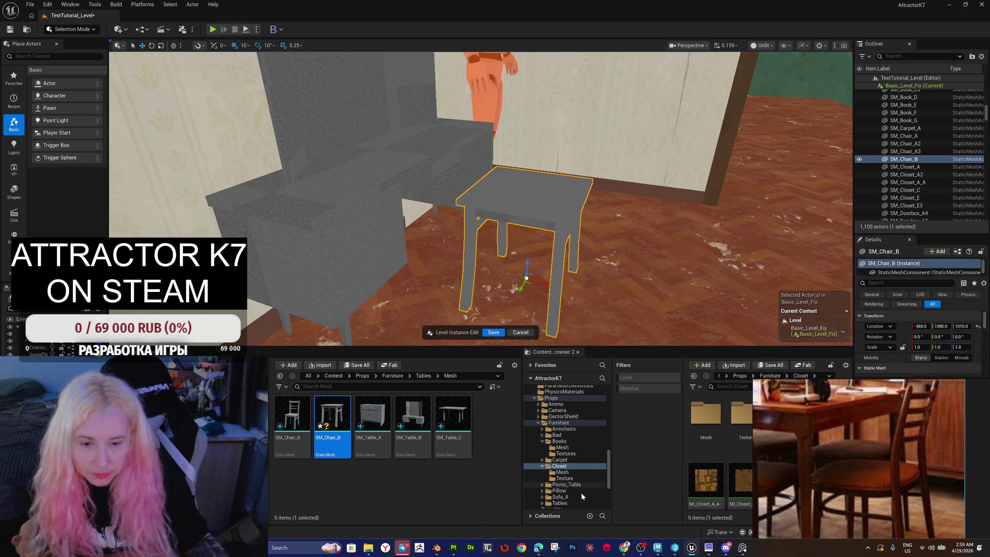
Step: Close Game Exporter and scale SM_Chair_B_LOD0 down uniformly to 0.955
click(657, 548)
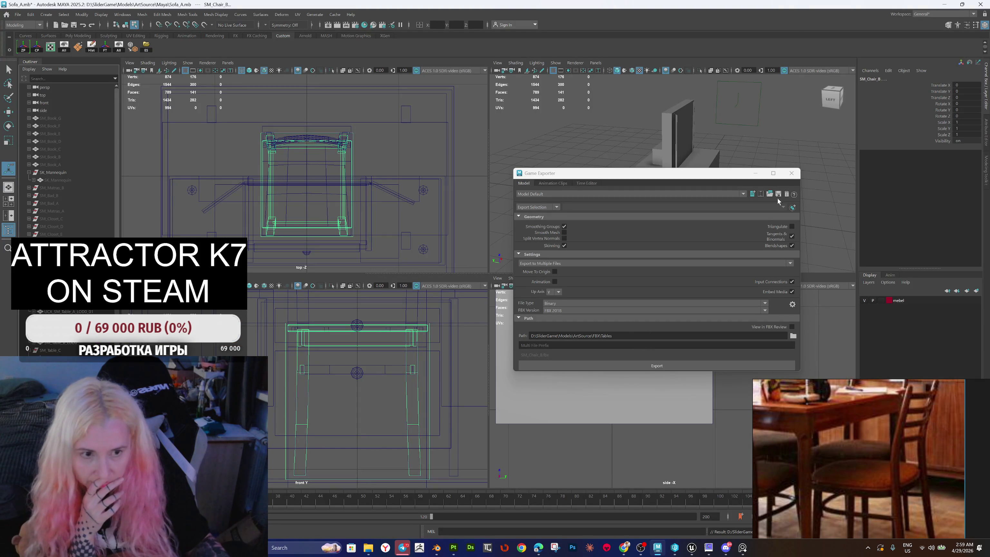
click(791, 172)
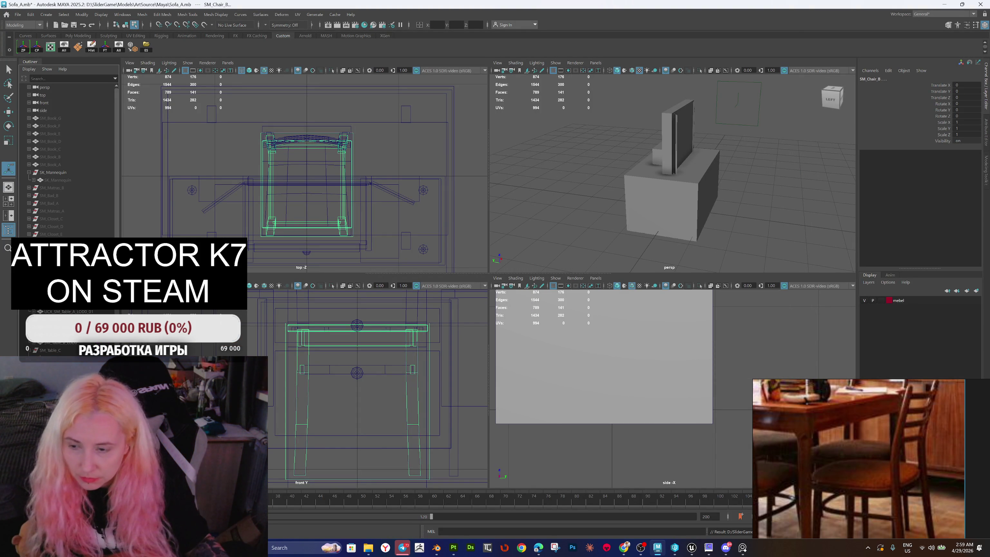
scroll(384, 336, down, 4)
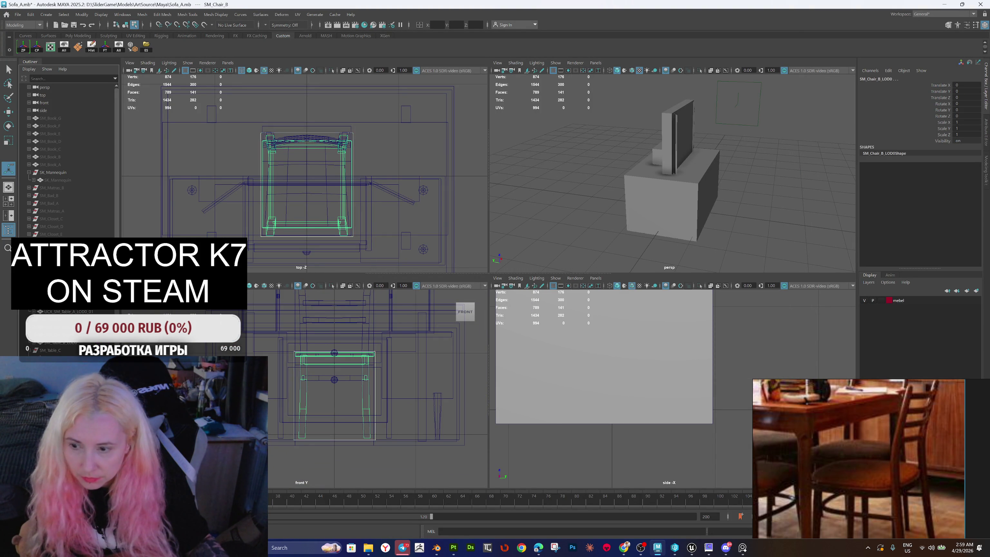
key(Down)
key(r)
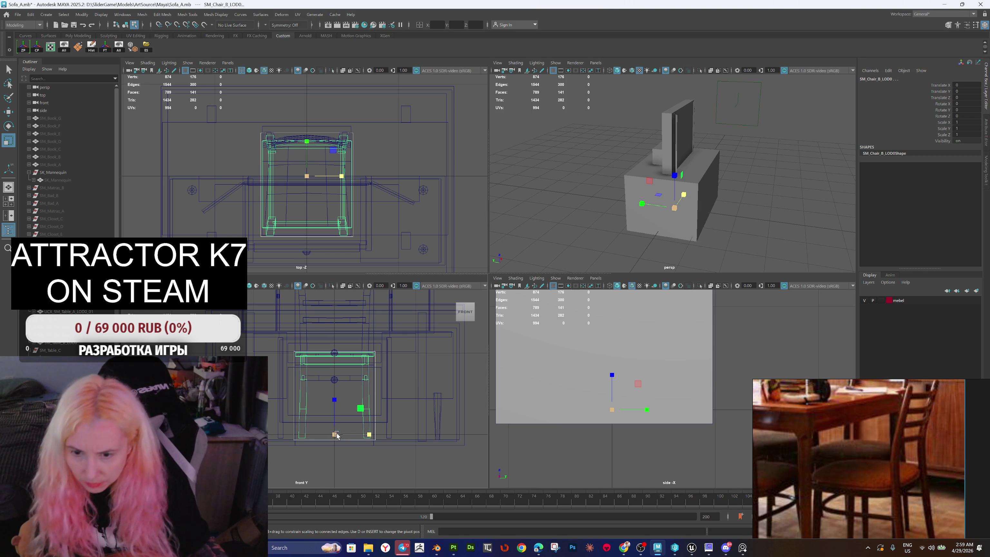
drag(337, 435, 323, 439)
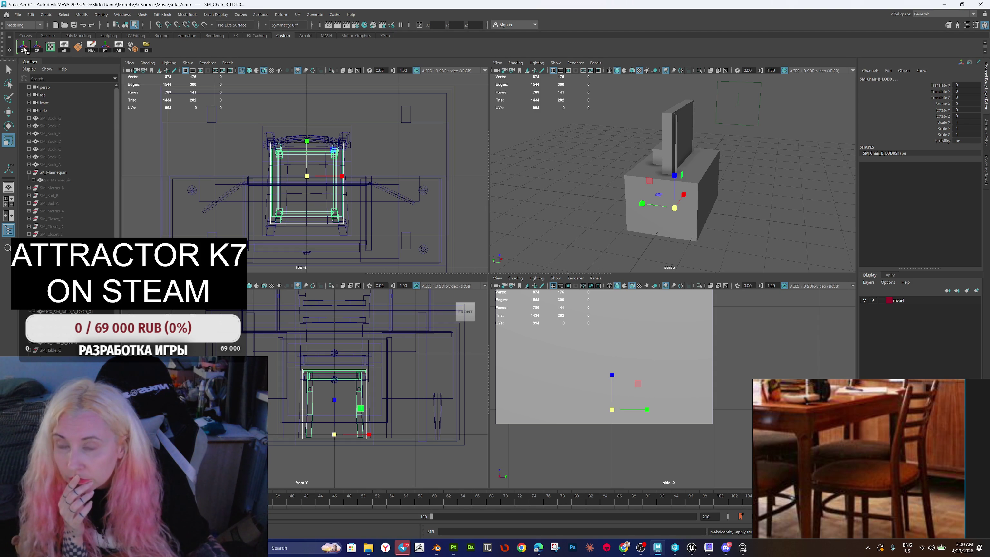
Step: Export the selected chair over the existing SM_Chair_B.fbx, confirming the overwrite
click(147, 47)
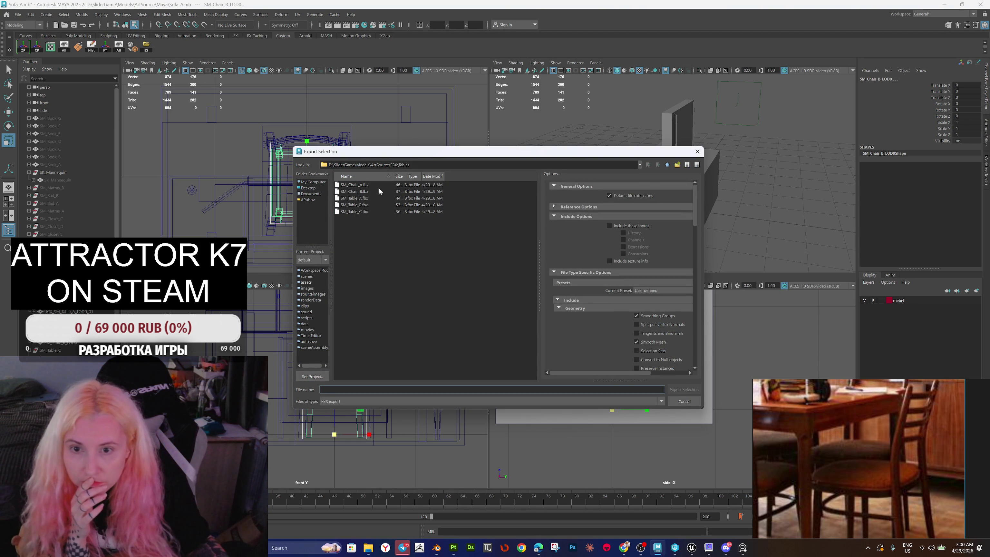
double_click(370, 191)
click(487, 299)
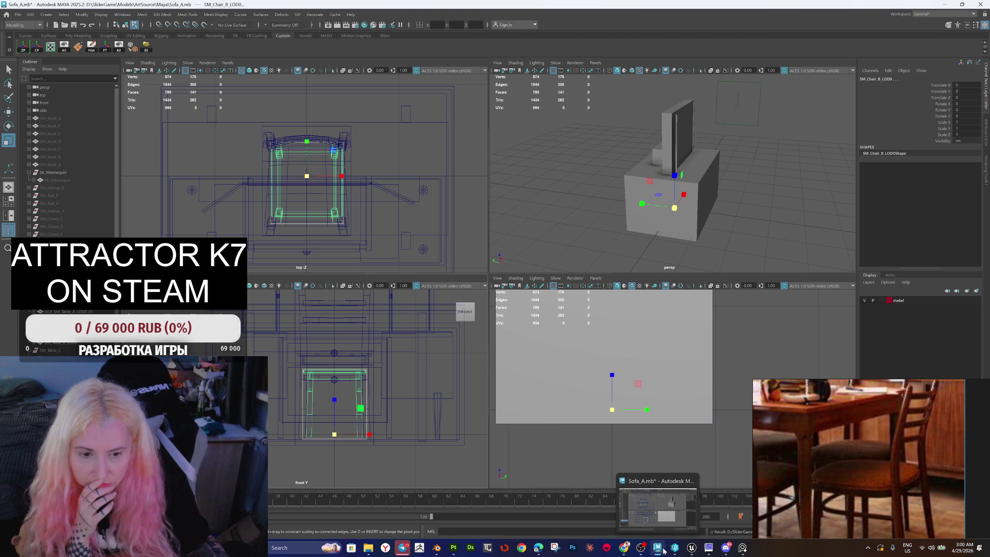
click(692, 547)
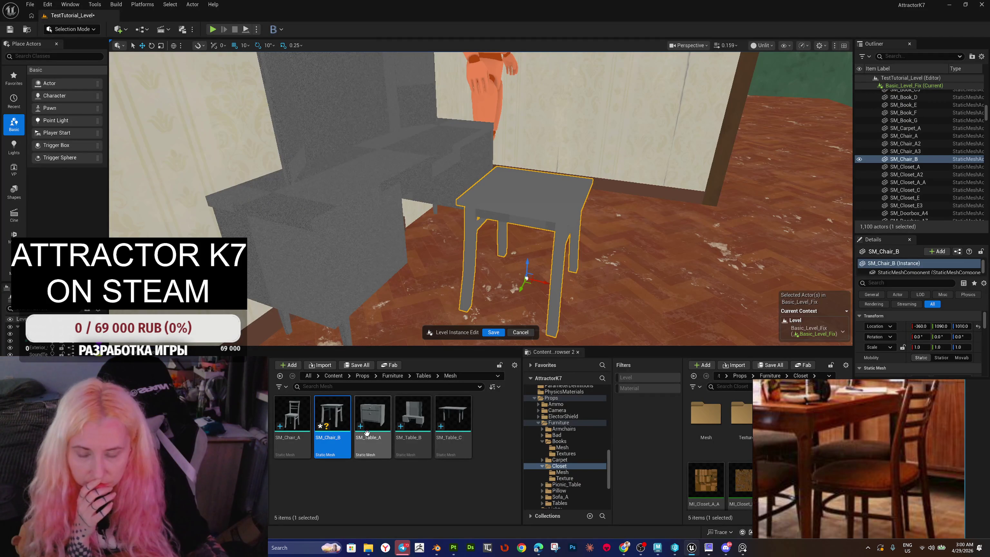
Step: Reimport SM_Chair_B and fly around the level to inspect the updated chair
right_click(333, 423)
click(362, 168)
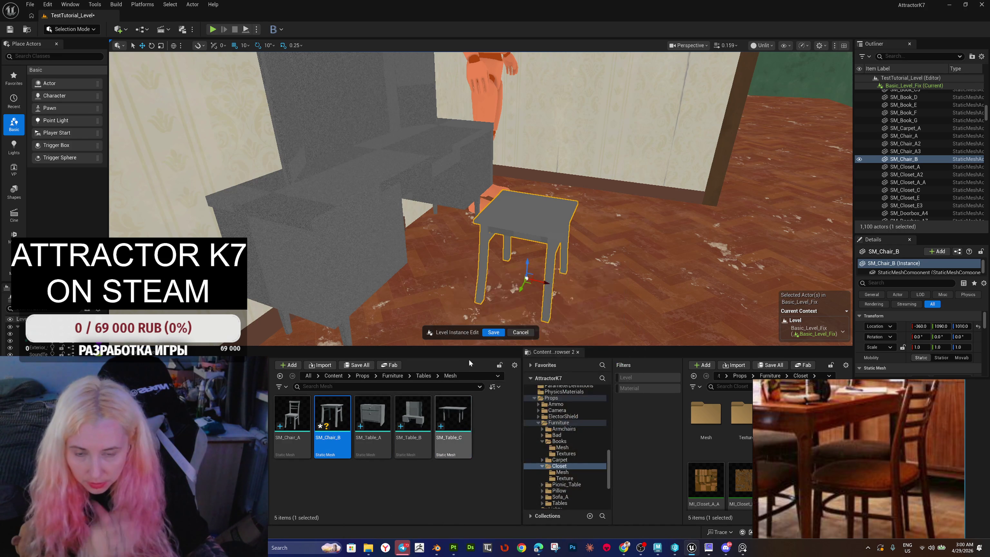
mouse_move(617, 325)
mouse_down()
mouse_move(592, 312)
mouse_move(616, 324)
mouse_move(592, 295)
mouse_up()
drag(651, 285, 419, 332)
mouse_move(480, 199)
mouse_down()
mouse_move(421, 195)
mouse_move(499, 195)
mouse_move(374, 197)
mouse_move(406, 197)
mouse_up()
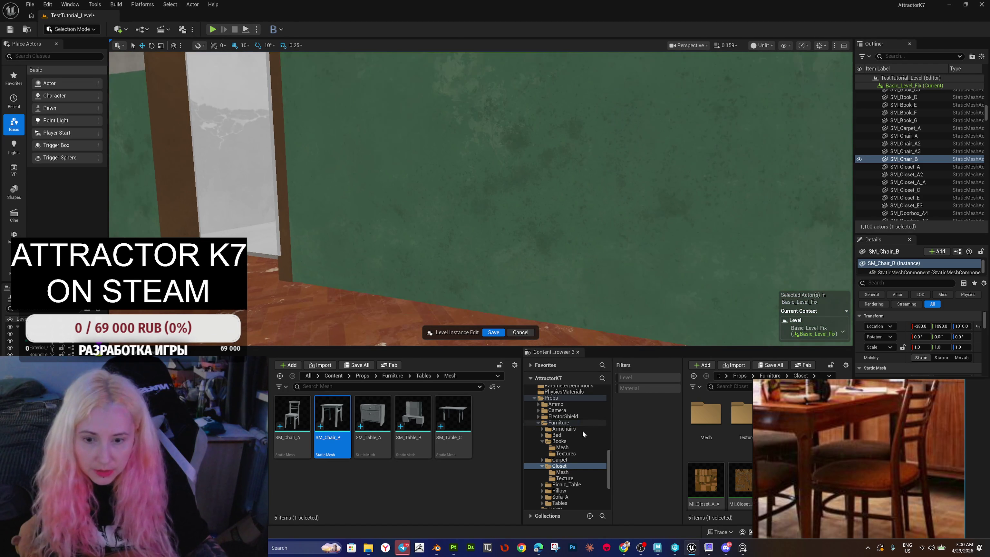
Step: Go up to the Tables folder and open its empty Textures folder
click(423, 376)
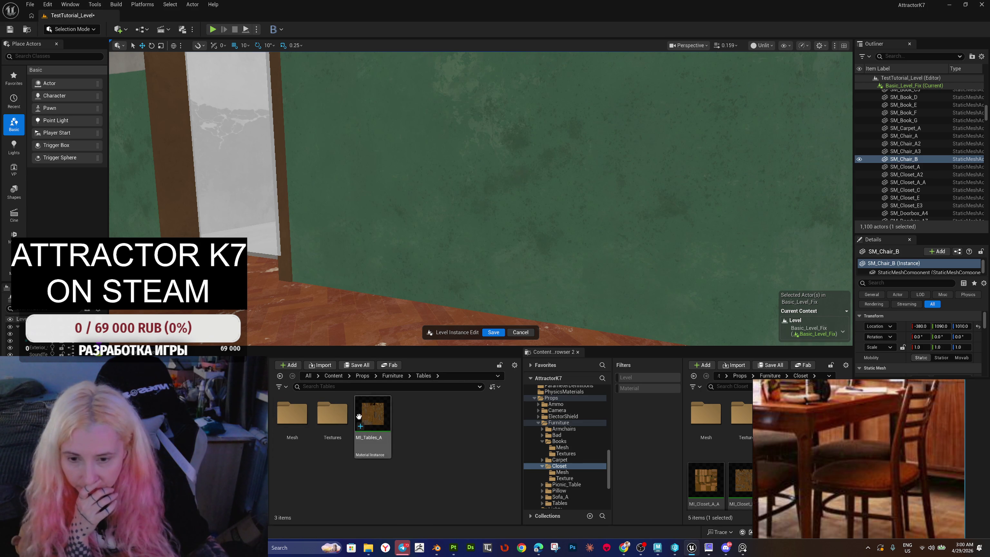
double_click(339, 433)
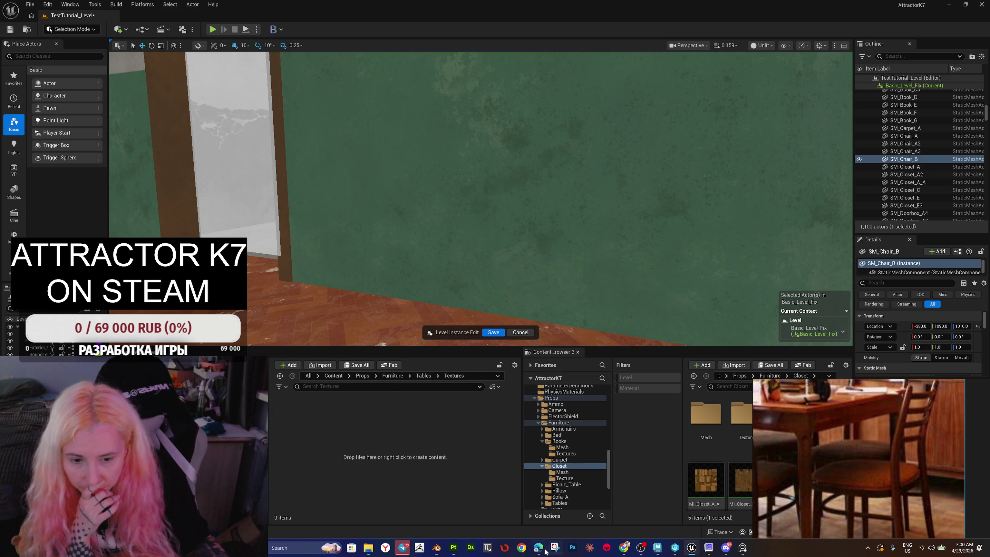
click(454, 548)
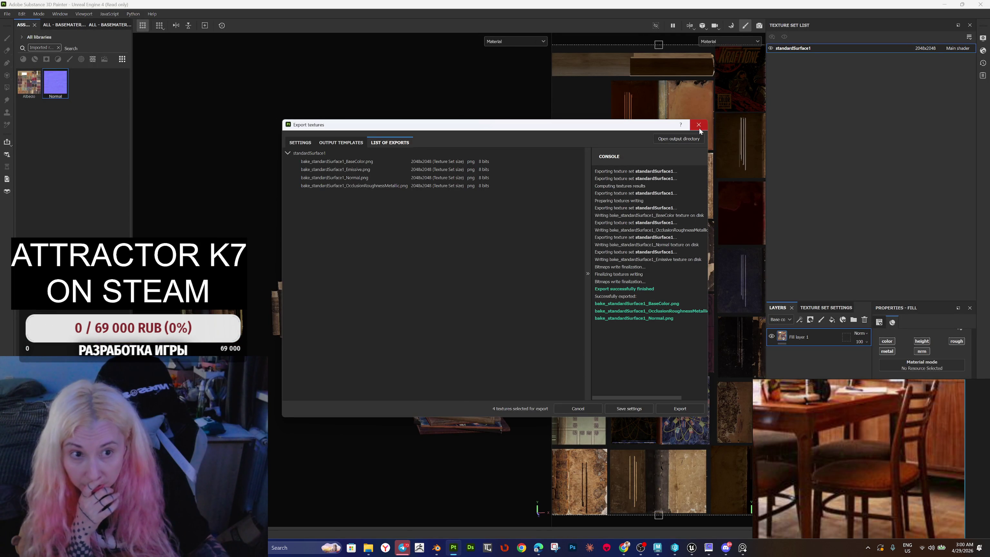
Step: Close the Export textures window, then quit Substance Painter by answering its save prompt
click(698, 125)
click(980, 5)
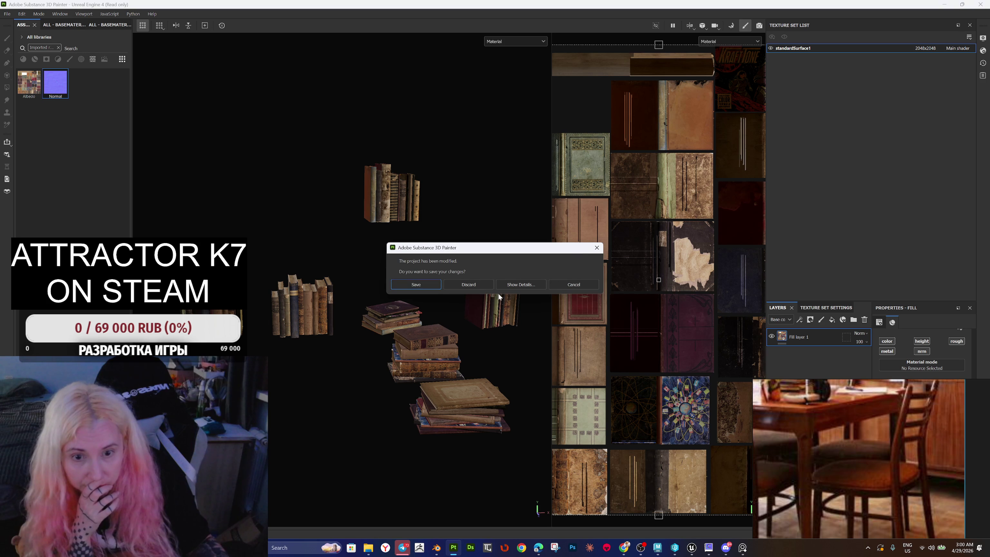
click(480, 284)
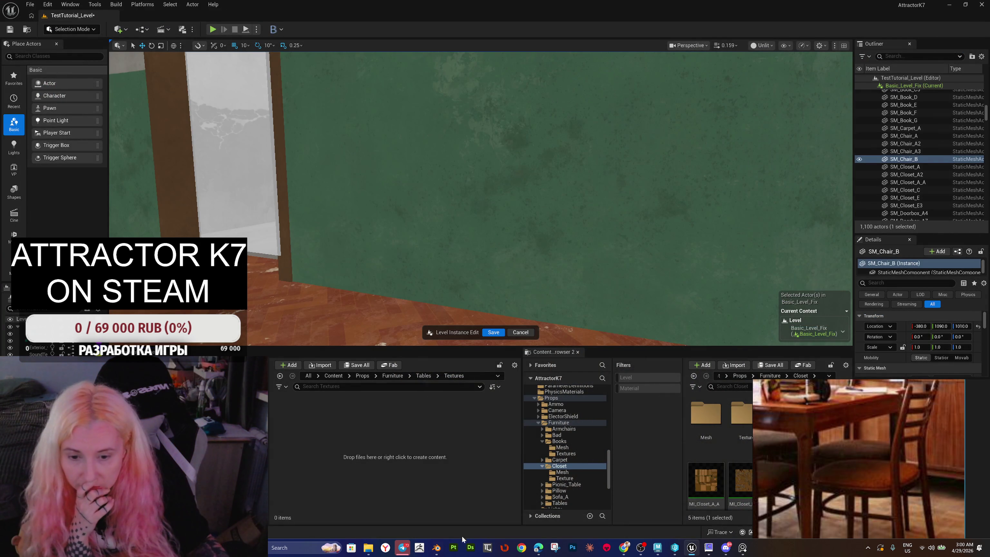
click(658, 533)
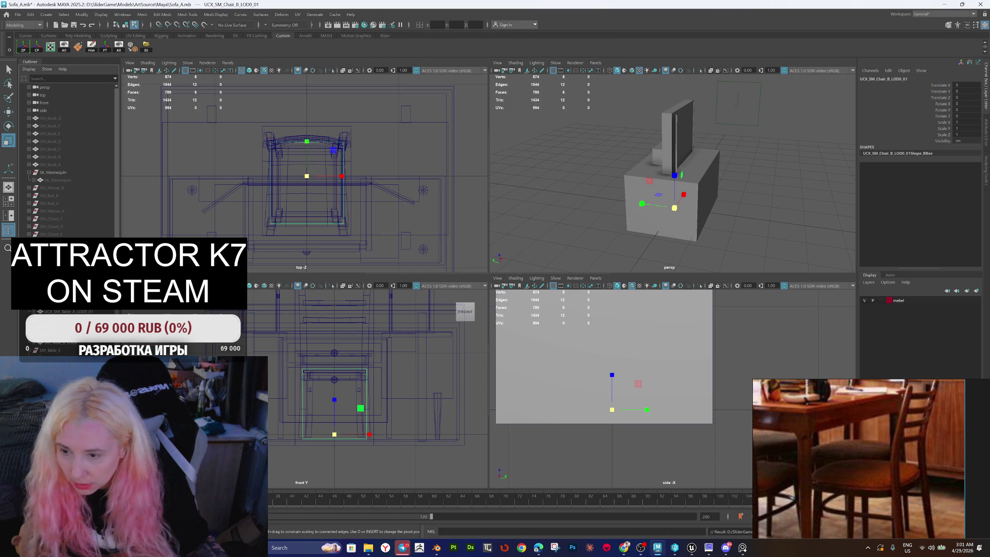
Step: Hide the chair's and table's UCX collision boxes
key(Right)
key(h)
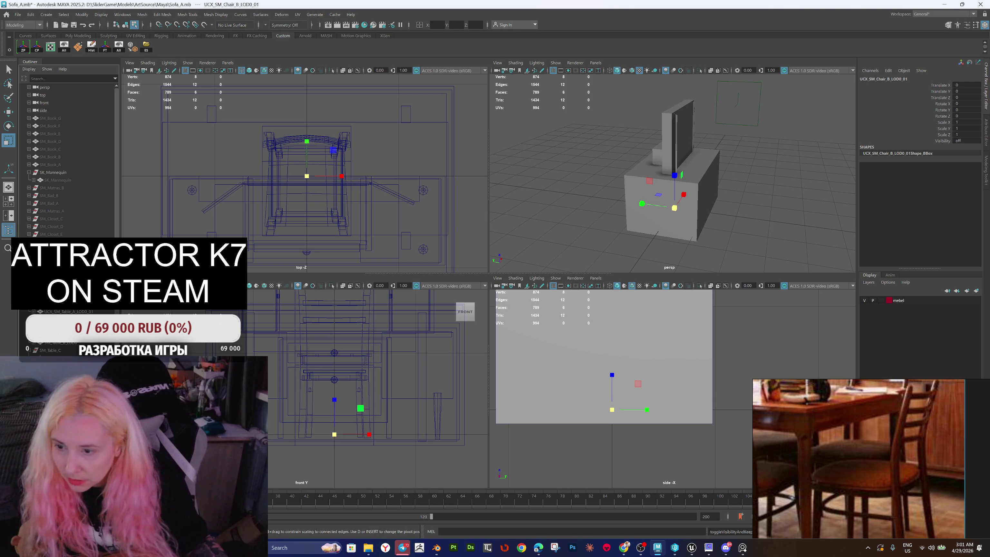
key(Right)
key(Right)
key(Right)
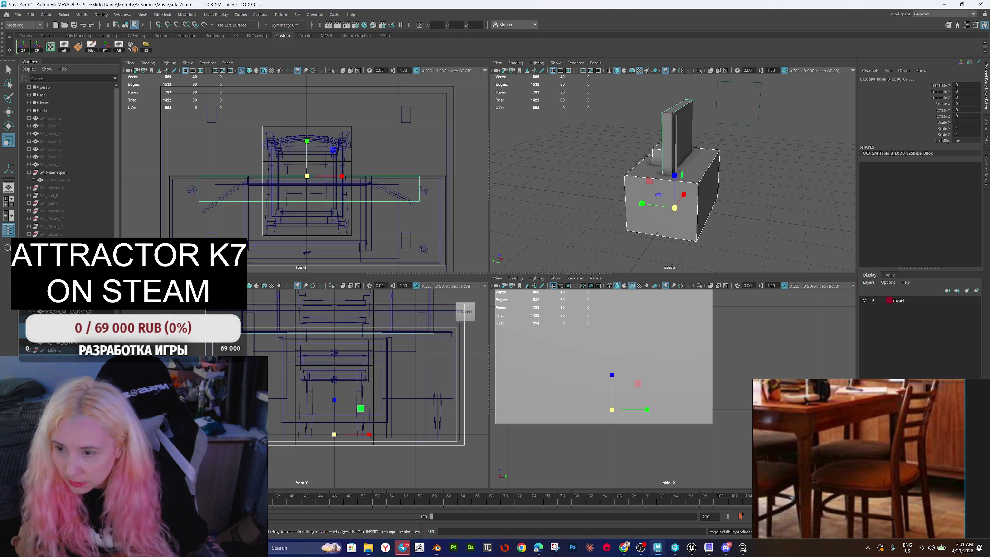
key(h)
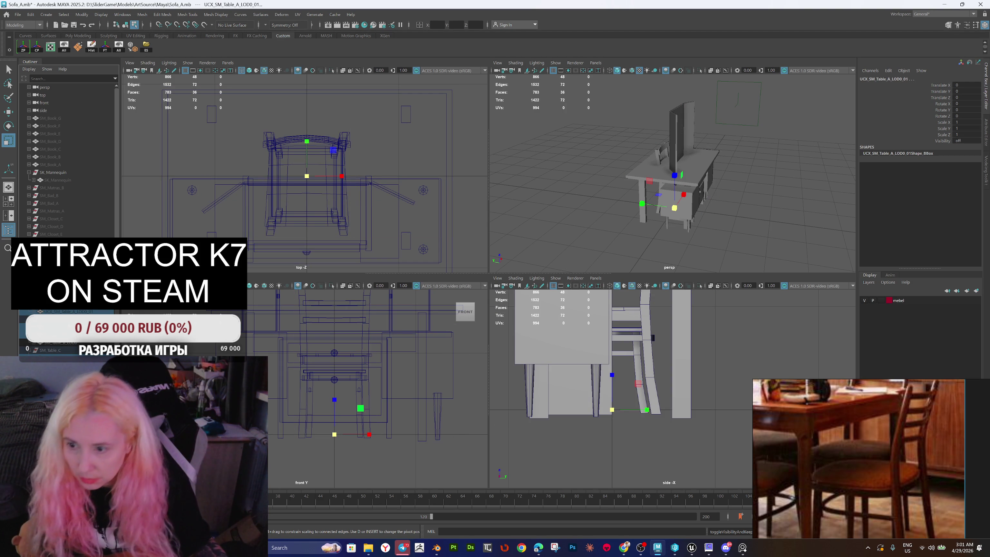
Step: Step through the table and chair meshes and switch to the Move tool
key(Up)
key(Left)
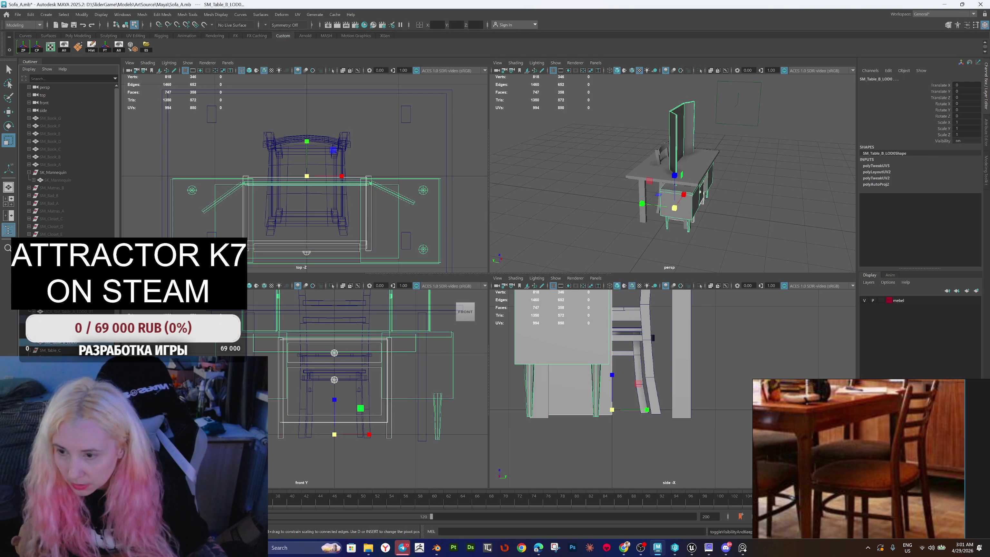
key(Left)
key(Left)
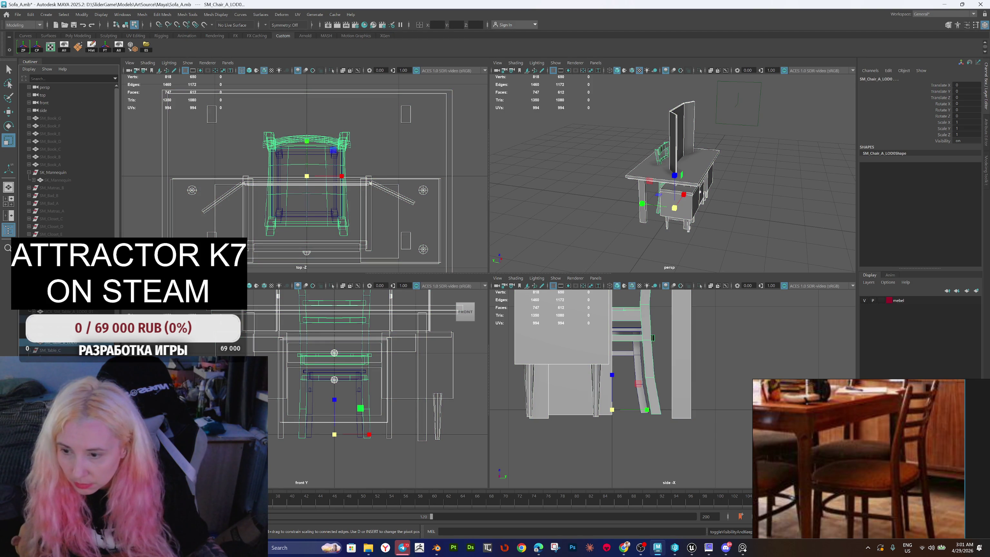
key(Left)
scroll(697, 167, down, 3)
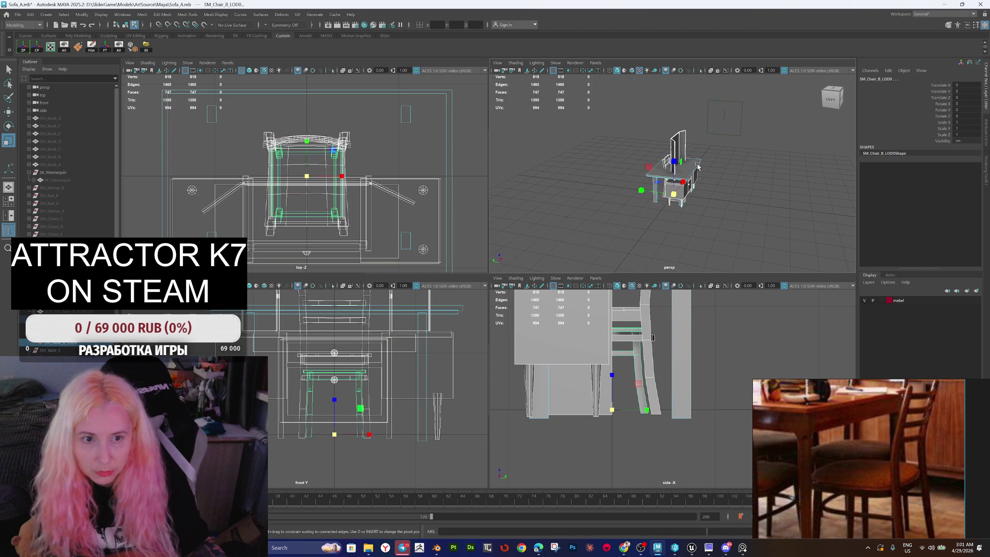
right_click(740, 180)
key(Left)
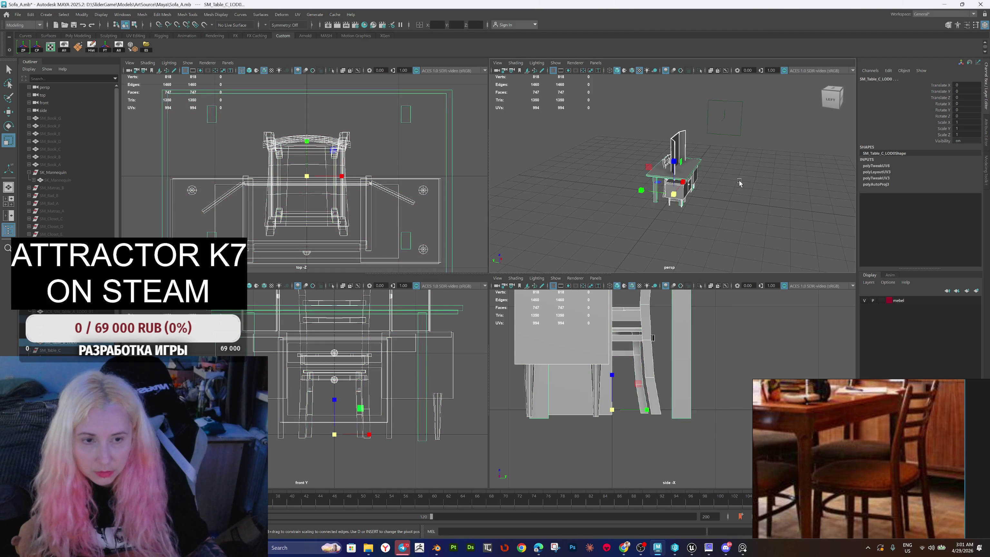
click(664, 172)
key(w)
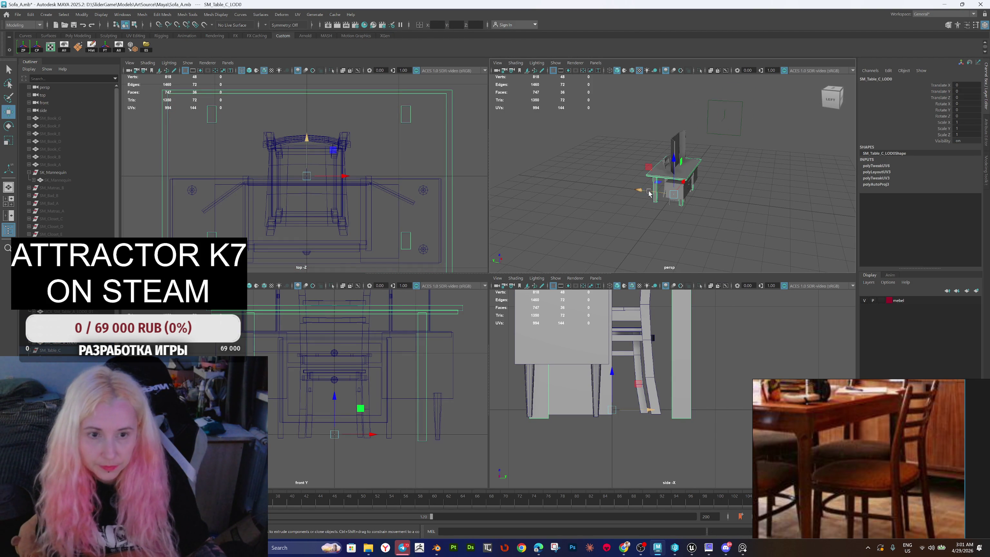
Step: Try sliding SM_Chair_A_LOD0 along X, then undo that move
click(682, 189)
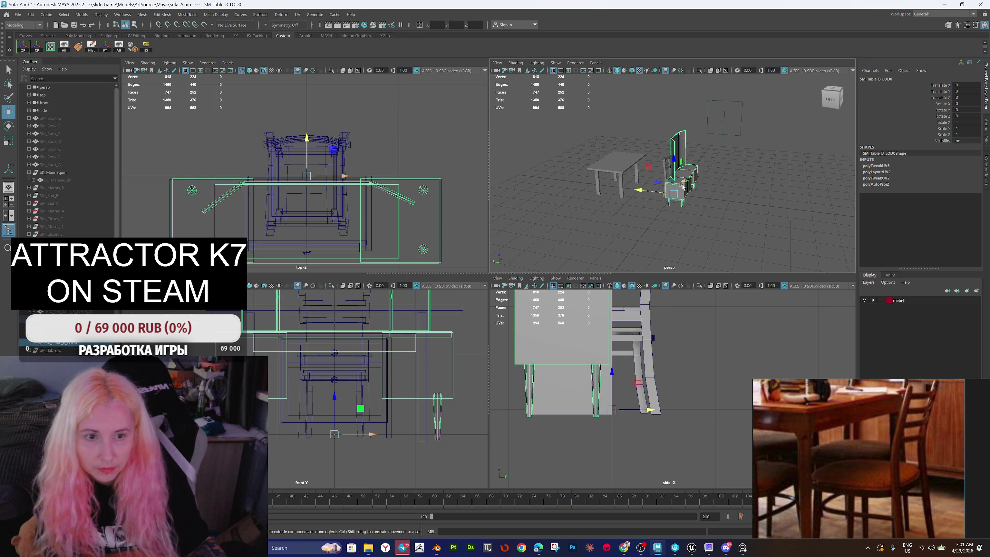
click(683, 188)
mouse_move(683, 188)
mouse_down()
mouse_move(686, 178)
mouse_move(682, 196)
mouse_up()
key(ctrl+z)
click(690, 188)
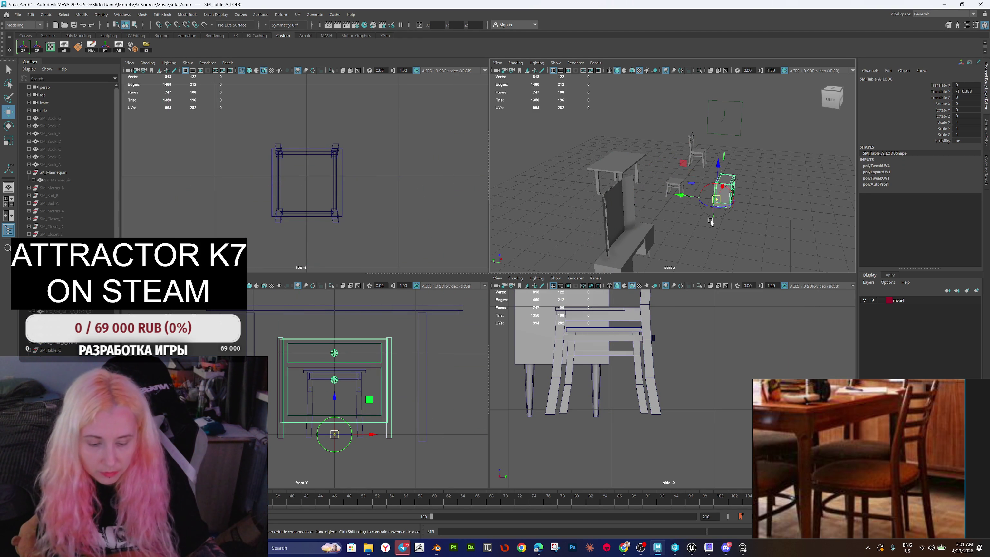
Step: Move SM_Table_B, SM_Chair_A, SM_Table_A and SM_Table_C apart along X into a row
drag(731, 222, 690, 238)
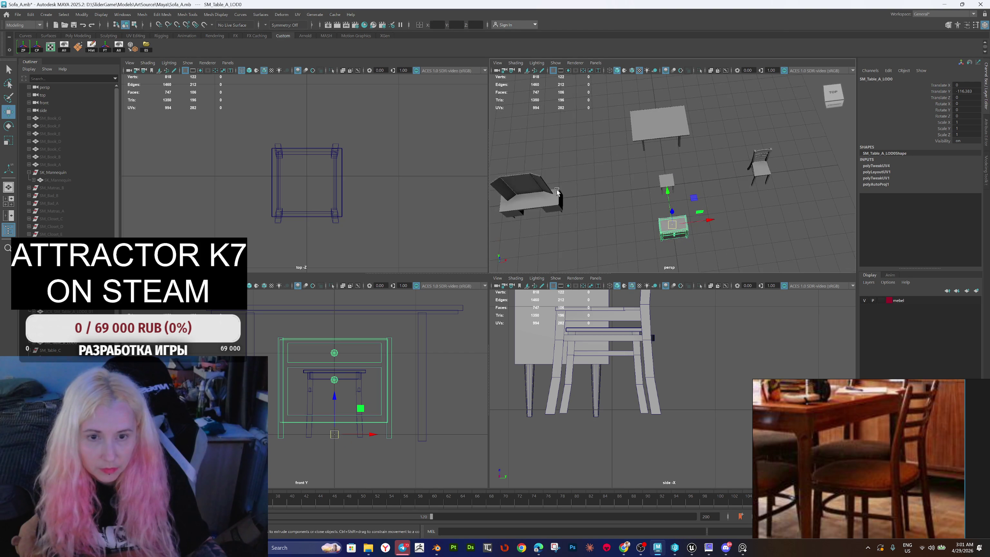
click(560, 204)
drag(561, 204, 663, 193)
click(761, 177)
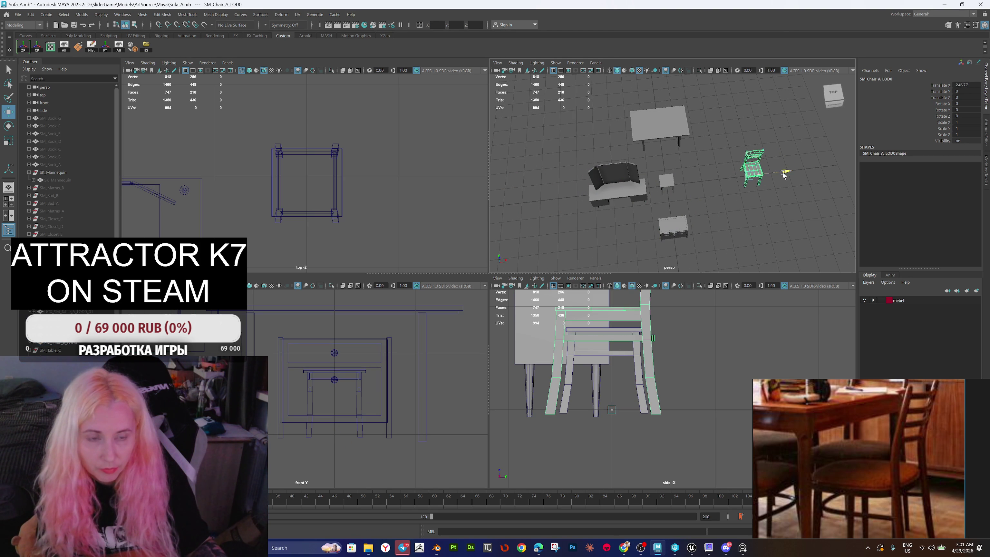
drag(787, 173, 730, 184)
click(682, 227)
mouse_move(686, 229)
mouse_down()
mouse_move(766, 209)
mouse_move(725, 185)
mouse_move(719, 159)
mouse_move(592, 151)
mouse_move(559, 173)
mouse_move(679, 212)
mouse_move(696, 202)
mouse_up()
click(653, 127)
Step: Select the dining table, vanity, stool, chair and nightstand together
click(696, 202)
click(570, 198)
click(624, 189)
click(672, 179)
click(695, 172)
click(720, 171)
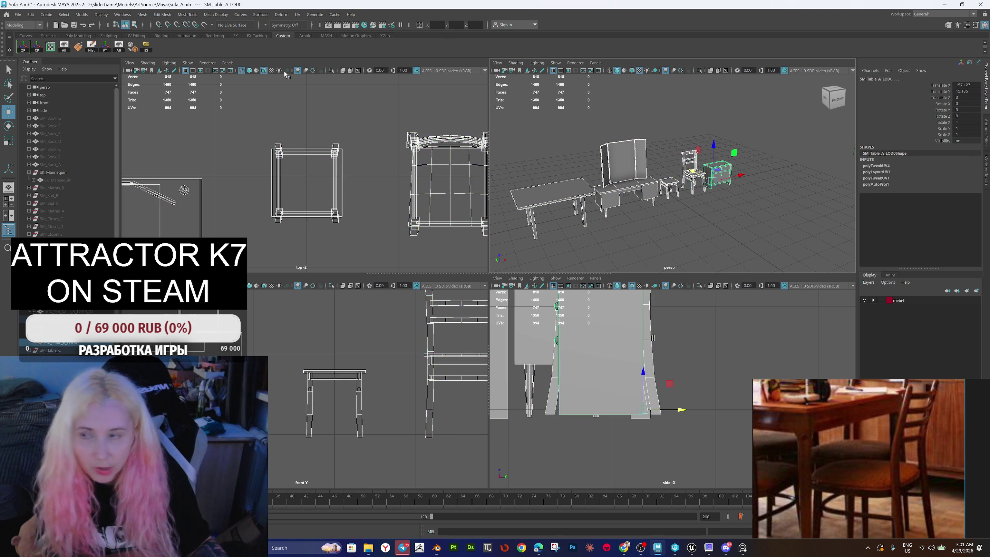
Step: Export the selection as bake.fbx into the FBX\Tables folder
click(146, 47)
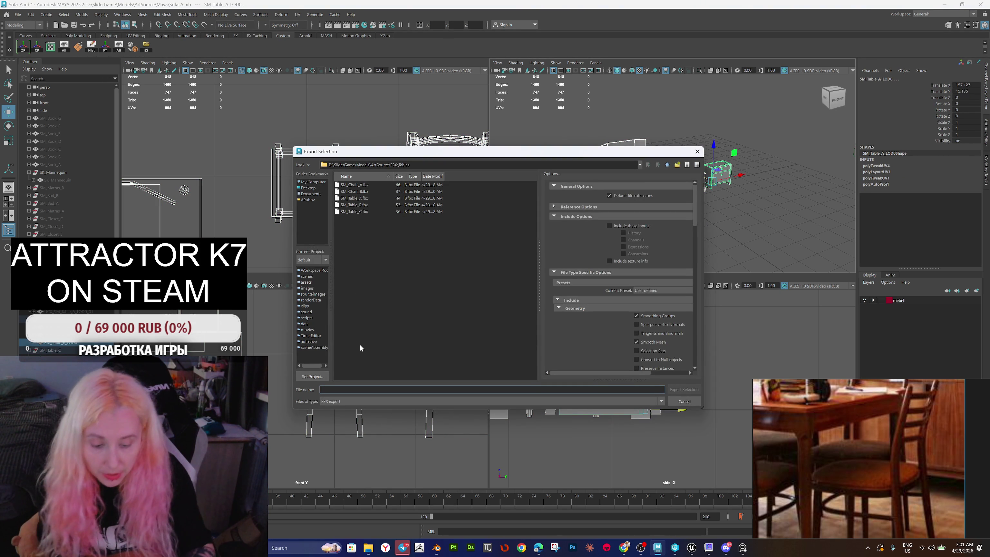
text(table)
key(Return)
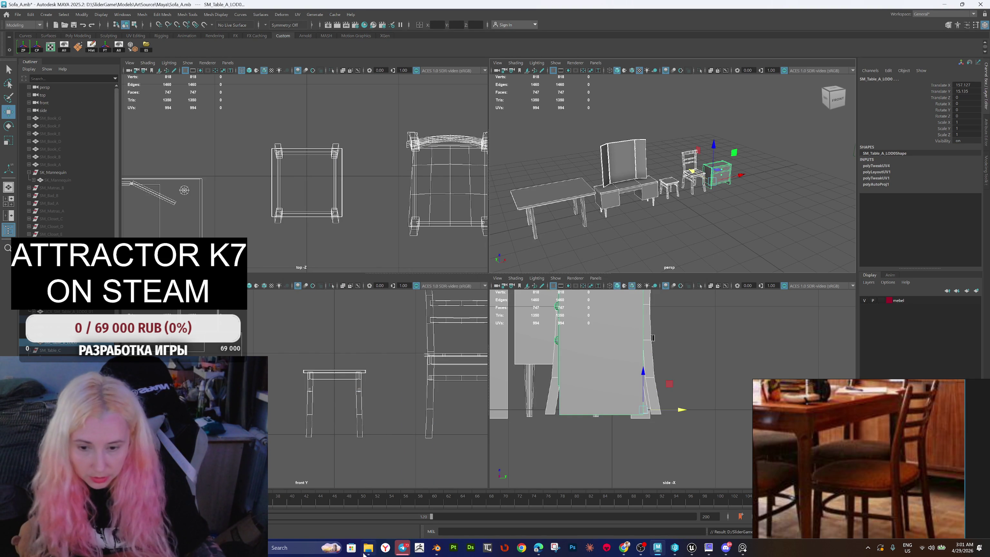
click(374, 553)
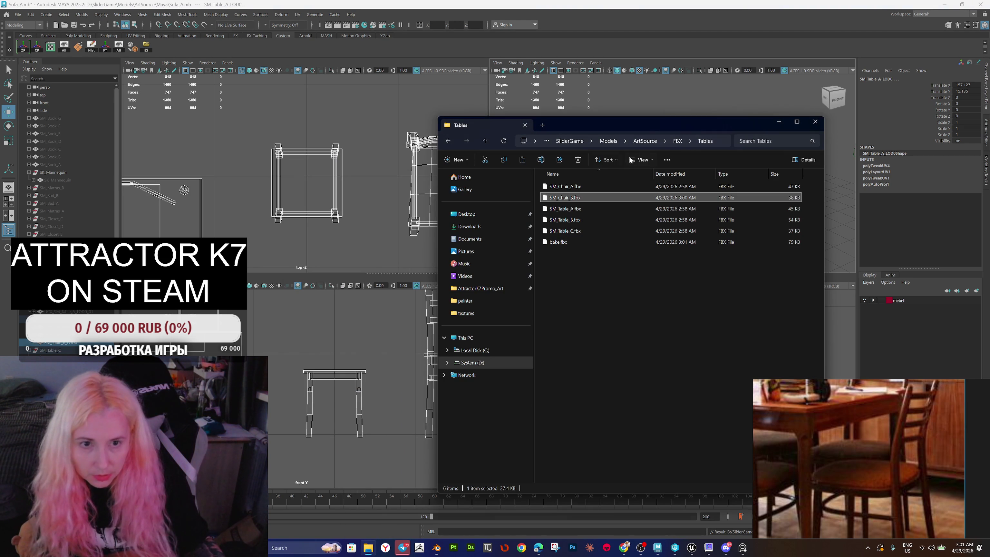
Step: Browse to ArtSource > painter and open Closet.spp in Substance Painter
click(645, 141)
double_click(577, 208)
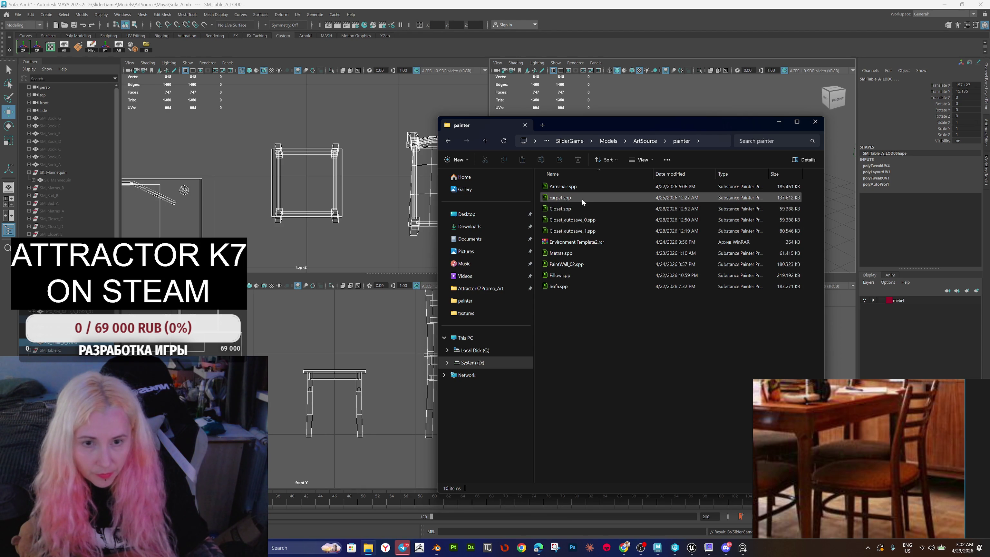
double_click(580, 210)
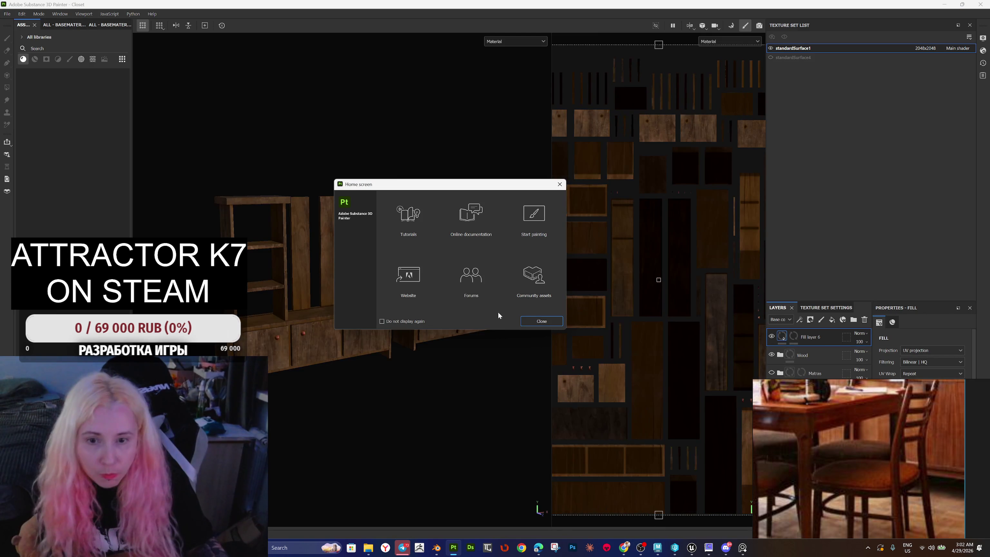
Step: Close Painter's home screen and browse Explorer to the ArtSource FBX\Tables folder
click(532, 320)
scroll(449, 308, down, 4)
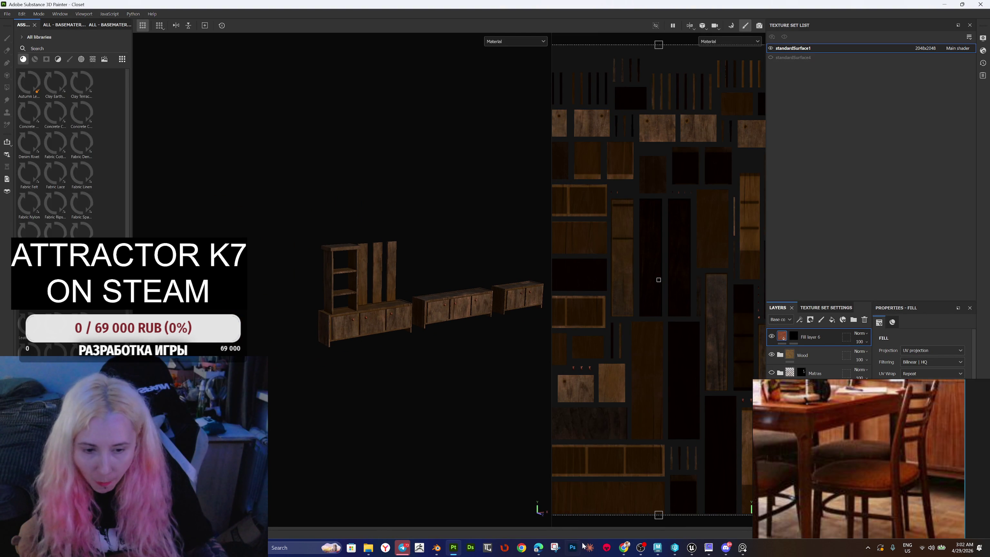
mouse_move(653, 553)
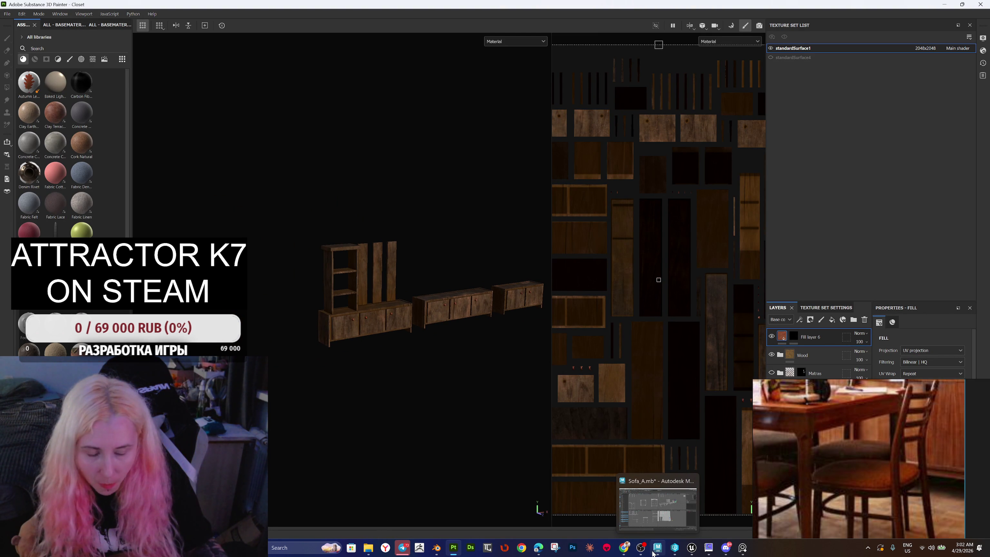
click(373, 546)
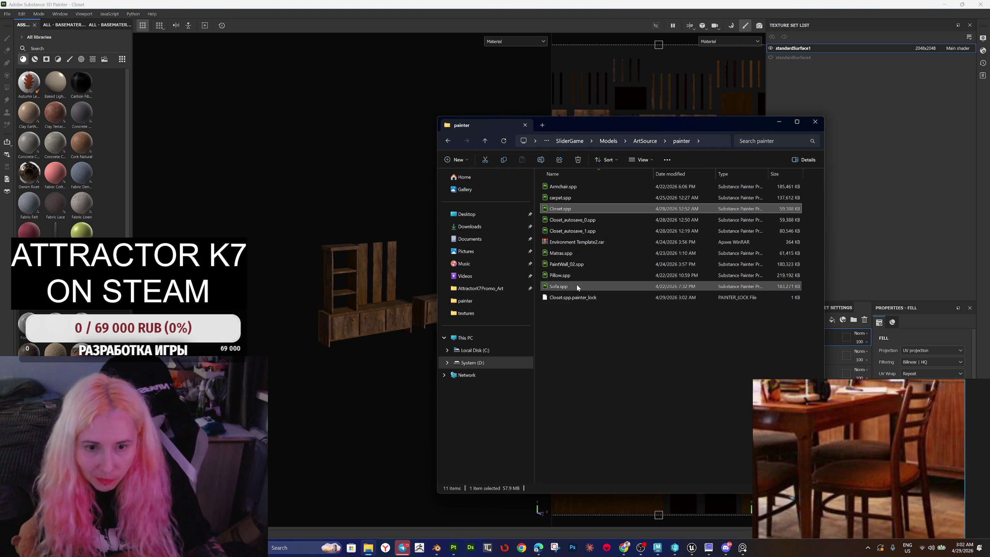
click(645, 142)
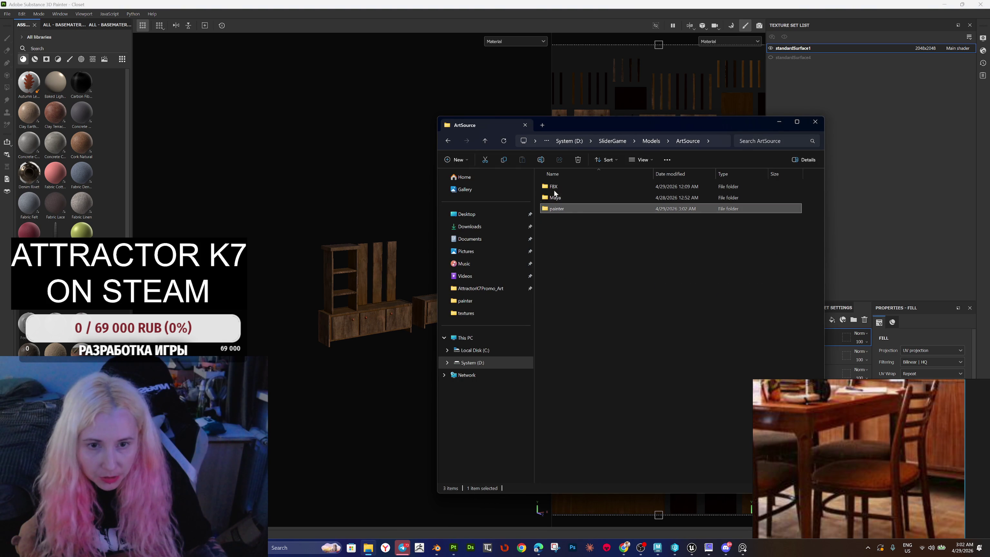
double_click(562, 197)
double_click(566, 185)
click(603, 141)
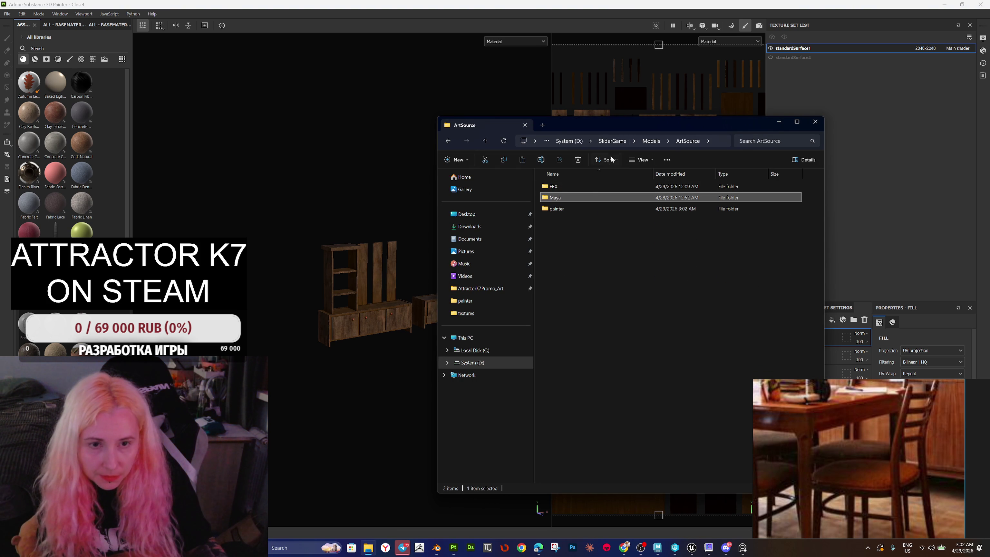
double_click(564, 187)
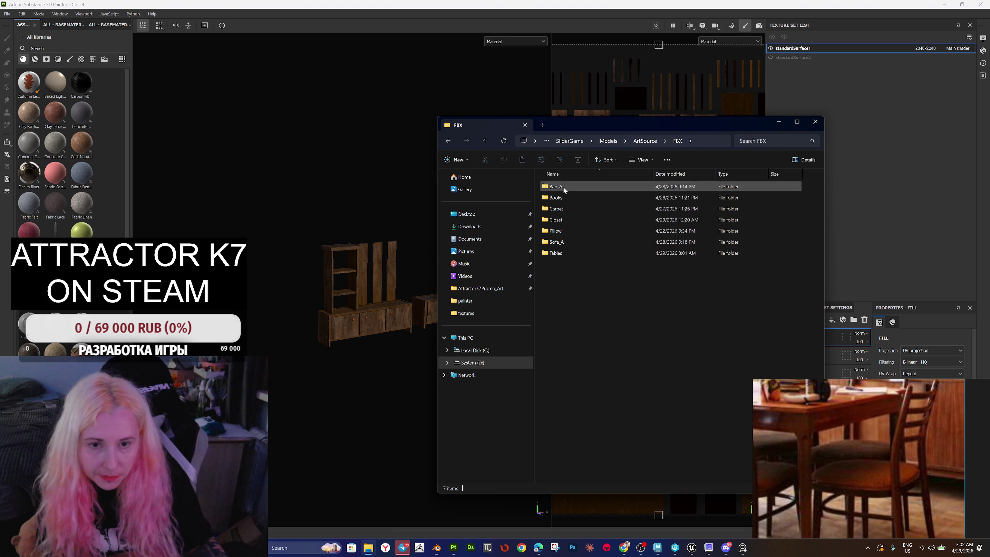
double_click(561, 252)
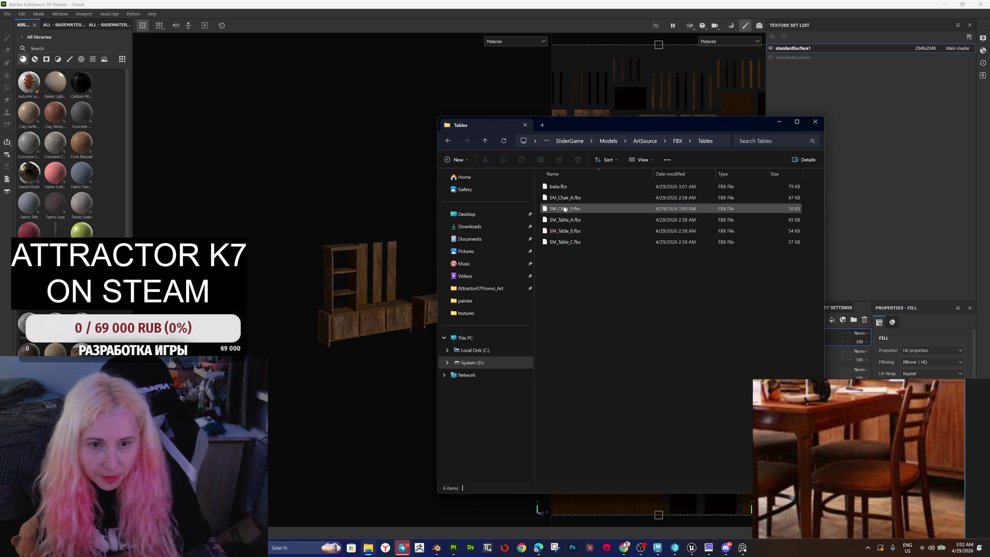
Step: Load bake.fbx into the Closet project as its new mesh
click(555, 187)
drag(567, 186, 321, 297)
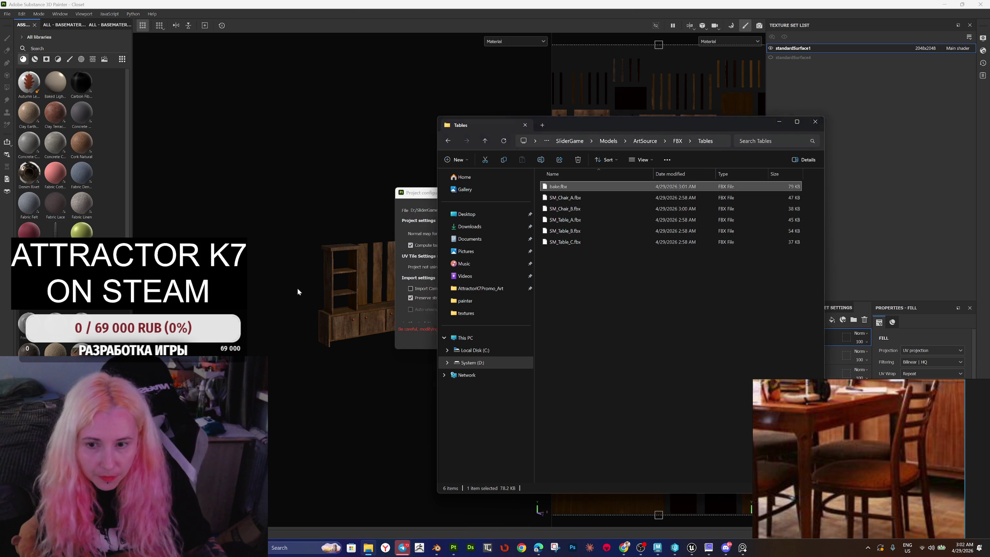
click(403, 312)
click(525, 340)
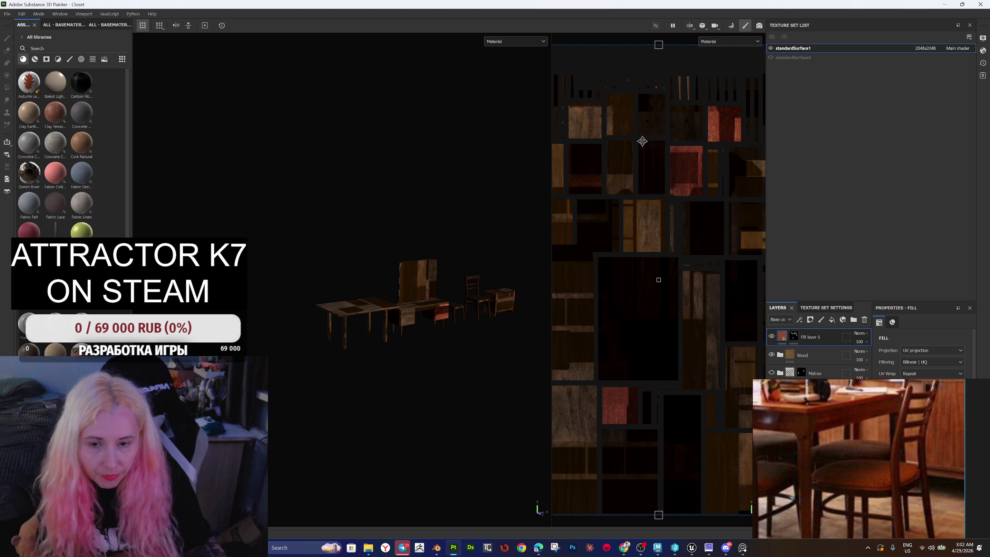
Step: Start baking the selected mesh-map textures in Bake Mesh Maps mode
click(732, 26)
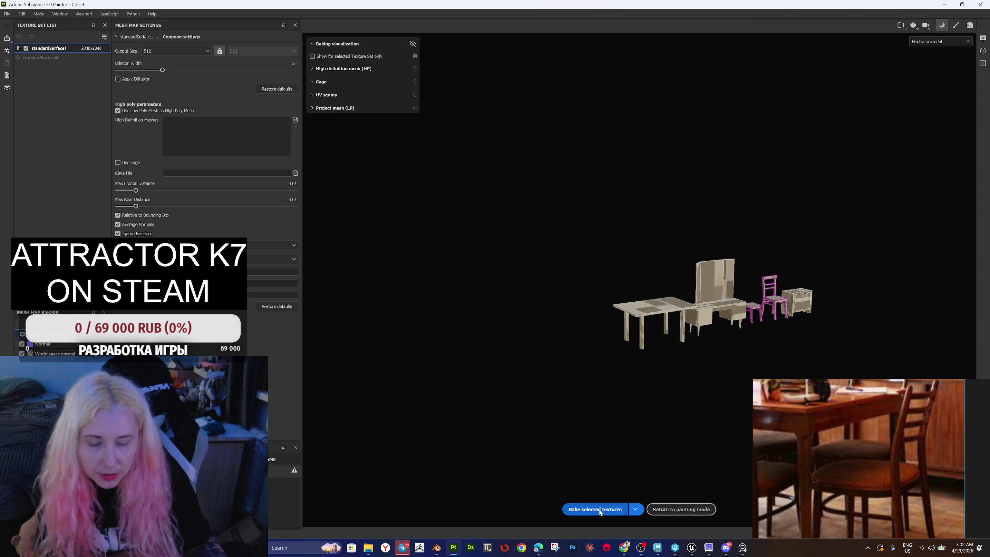
click(600, 510)
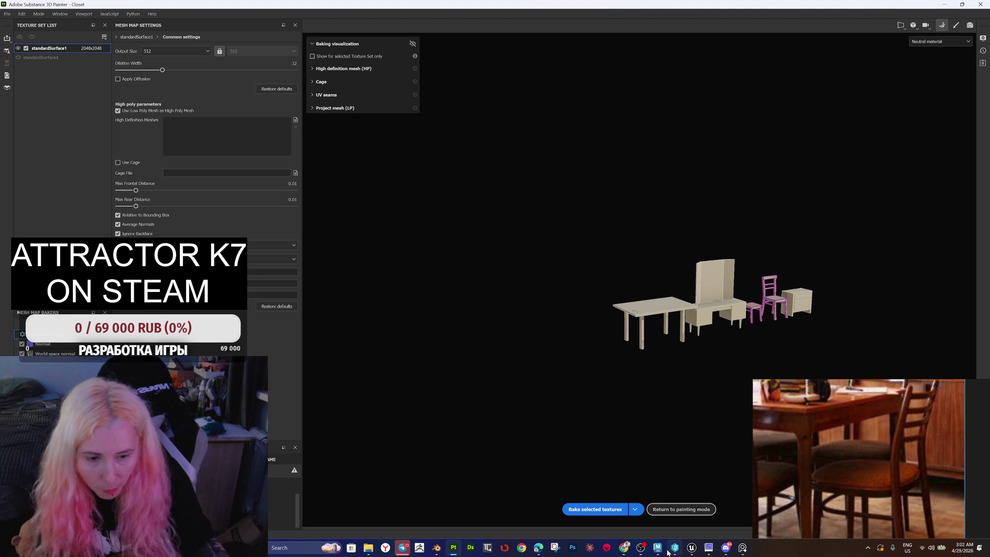
mouse_move(662, 552)
click(651, 520)
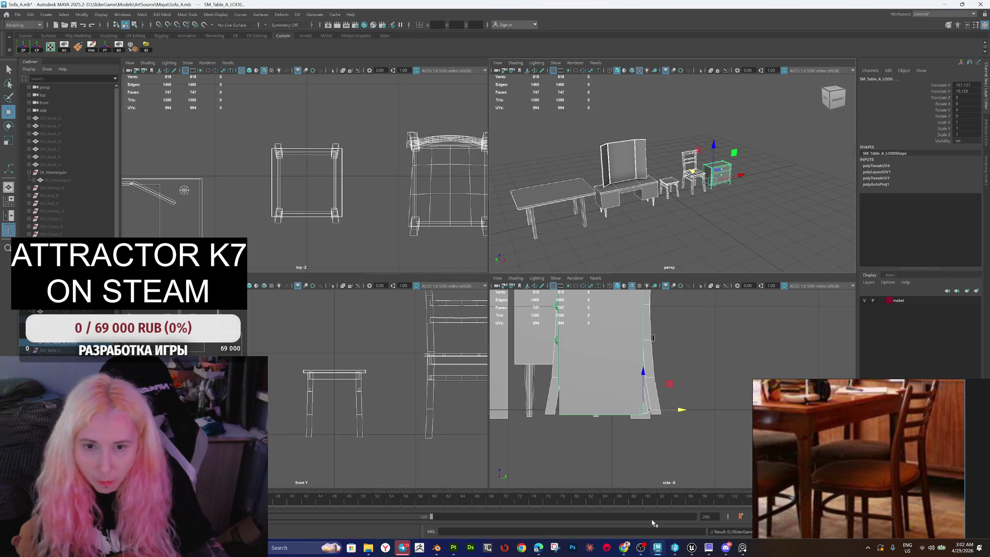
Step: Set the vanity table SM_Table_B_LOD0's Translate X to 0
scroll(644, 191, up, 5)
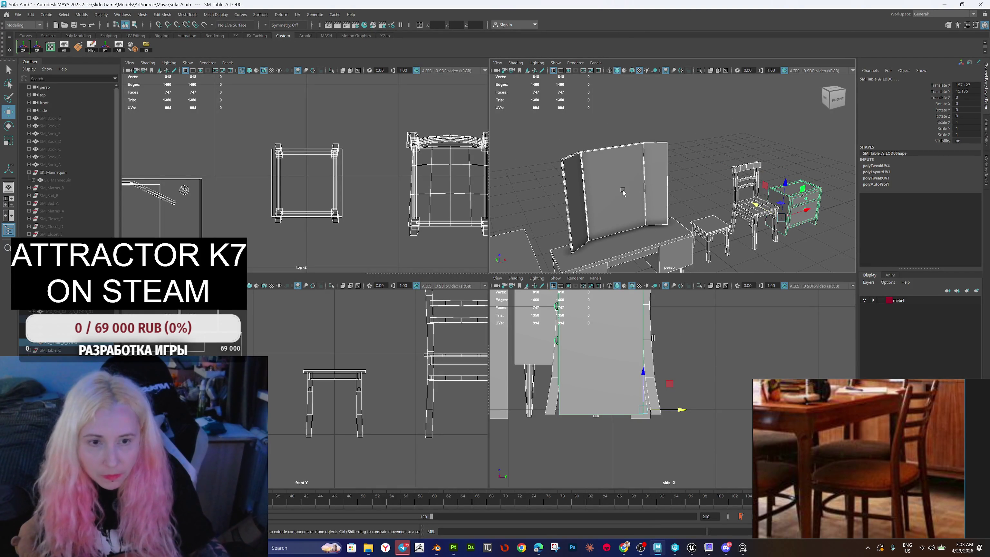
click(618, 192)
scroll(676, 169, down, 4)
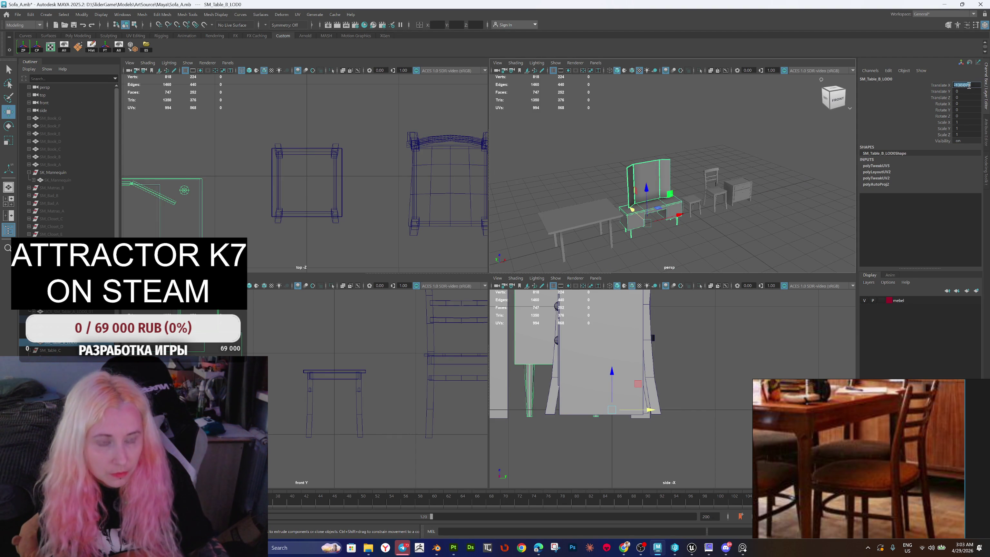
text(0)
key(Return)
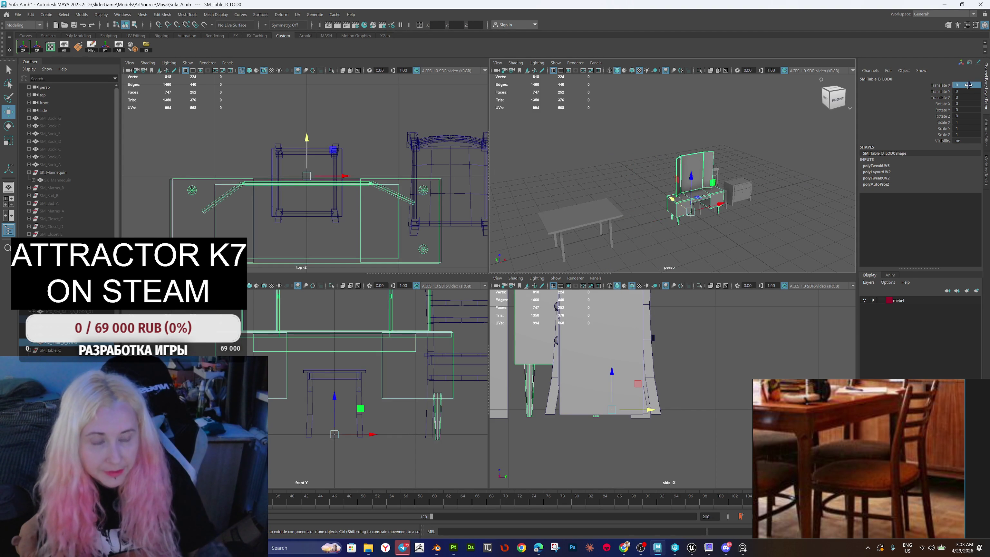
scroll(681, 180, up, 8)
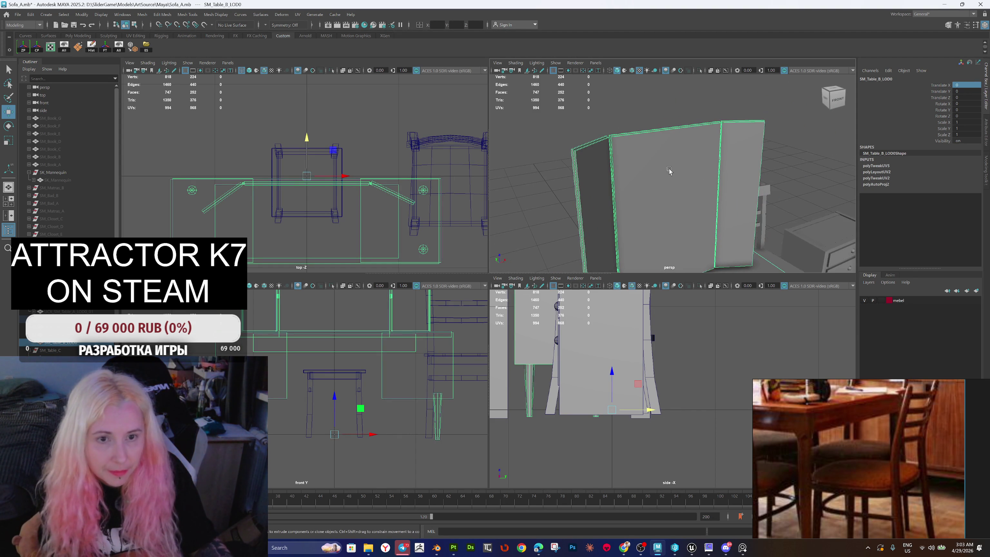
Step: Select the middle, right and left mirror panel faces of the vanity
right_click(619, 115)
click(644, 167)
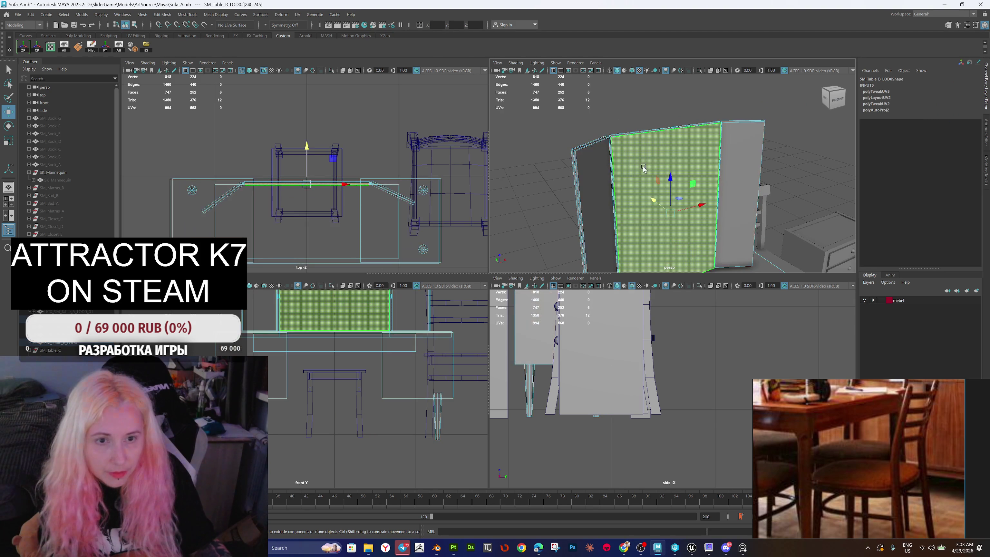
shift+click(734, 156)
shift+click(594, 187)
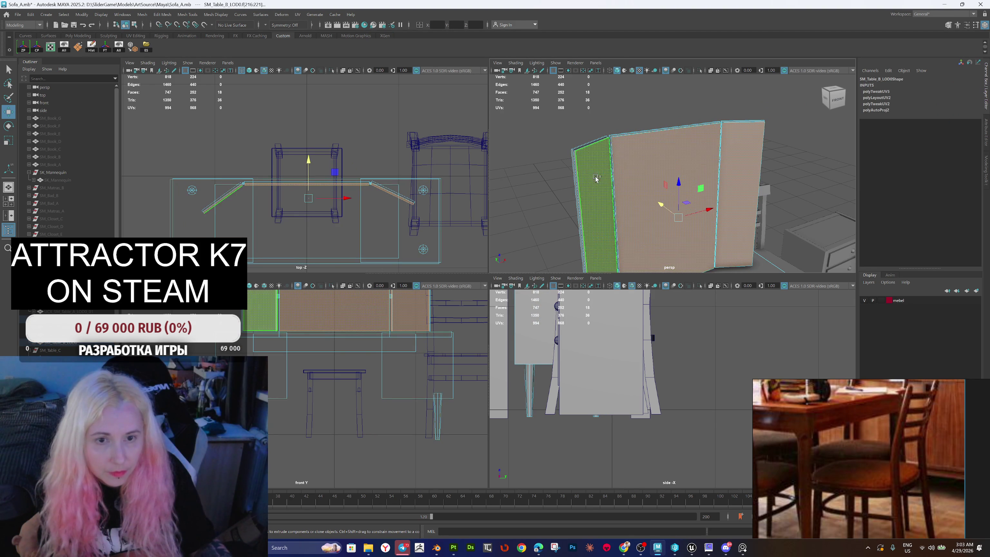
Step: Assign lambert1 to the panel faces in Hypershade, then reselect SM_Table_B_LOD0 as an object
click(365, 25)
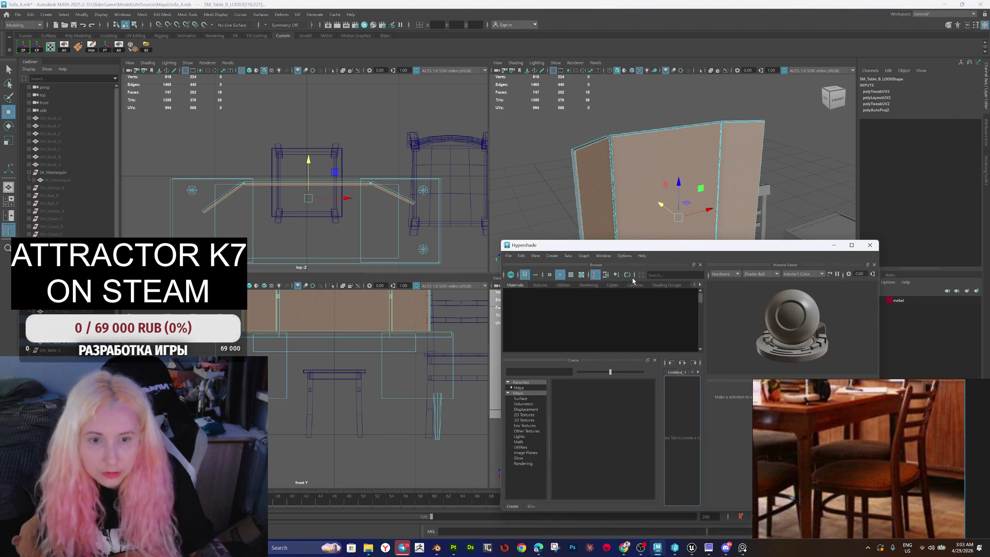
drag(632, 246, 276, 125)
scroll(263, 202, down, 10)
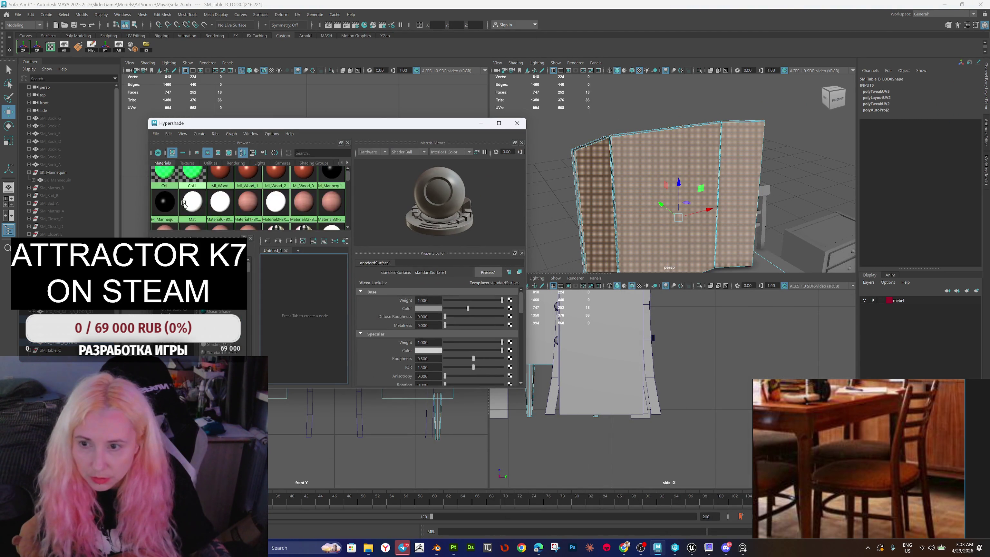
scroll(262, 202, down, 10)
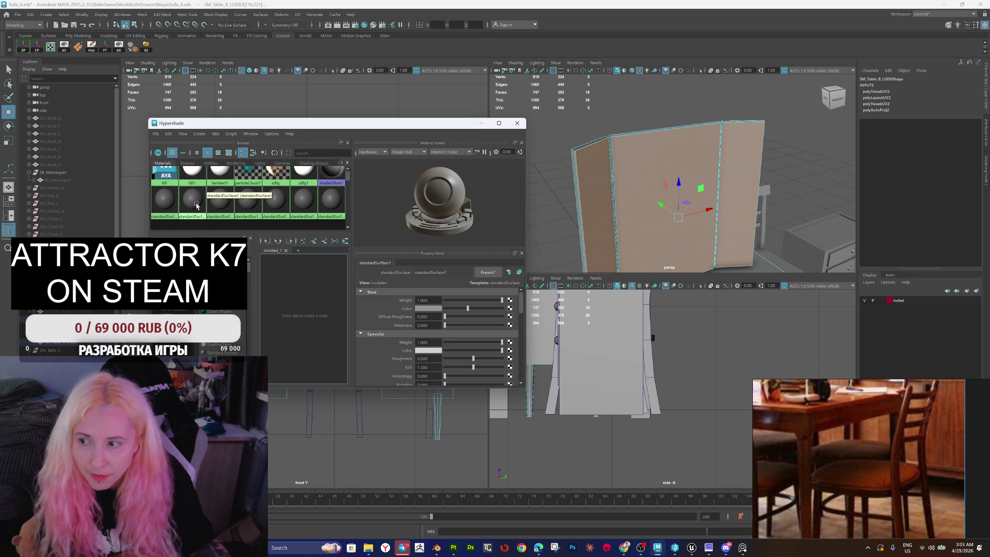
scroll(198, 204, up, 2)
right_click(217, 210)
click(216, 189)
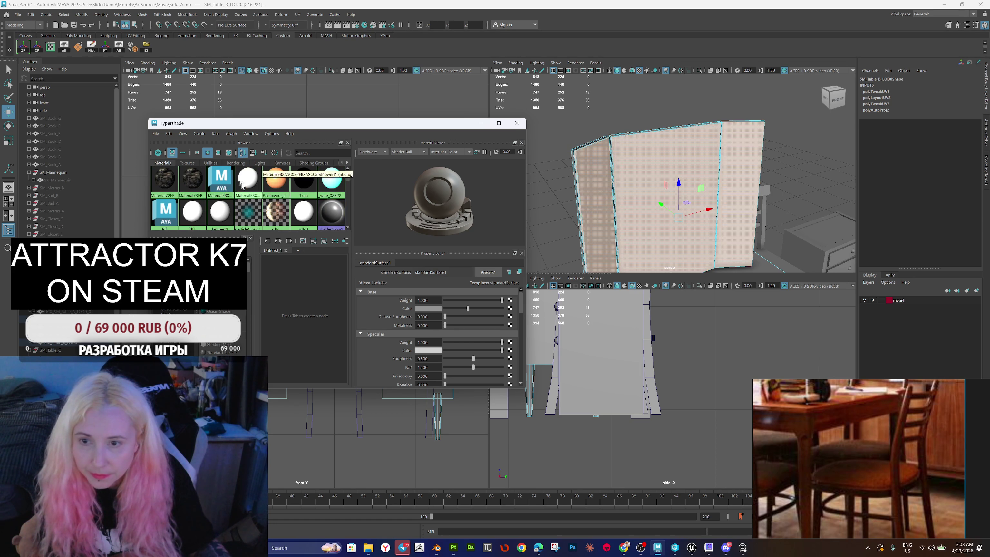
click(635, 123)
scroll(635, 124, down, 5)
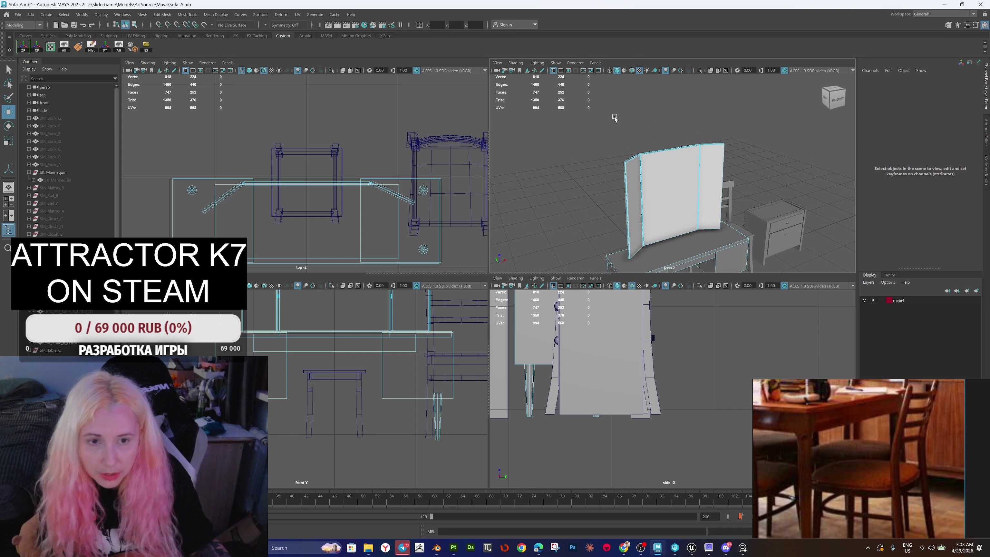
right_click(636, 113)
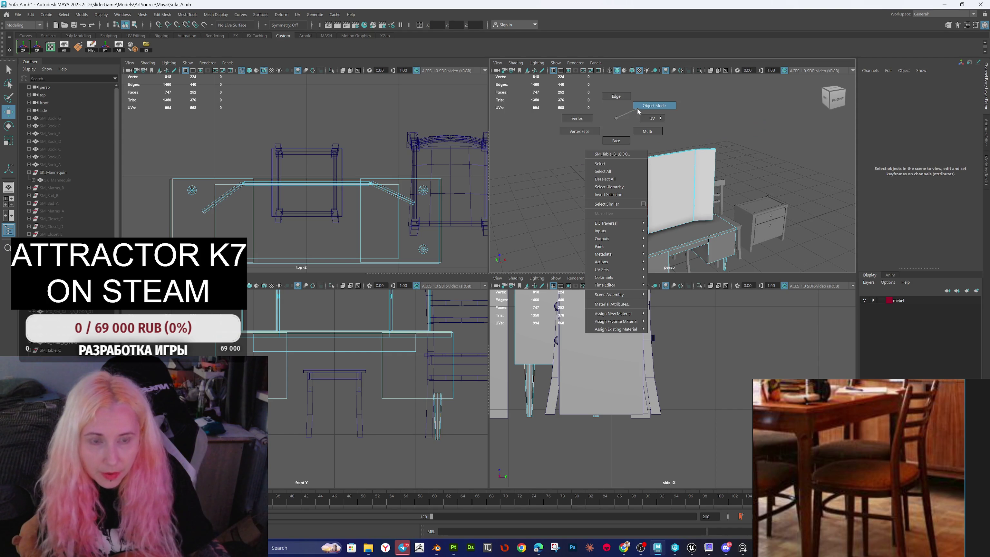
click(656, 243)
scroll(652, 242, down, 3)
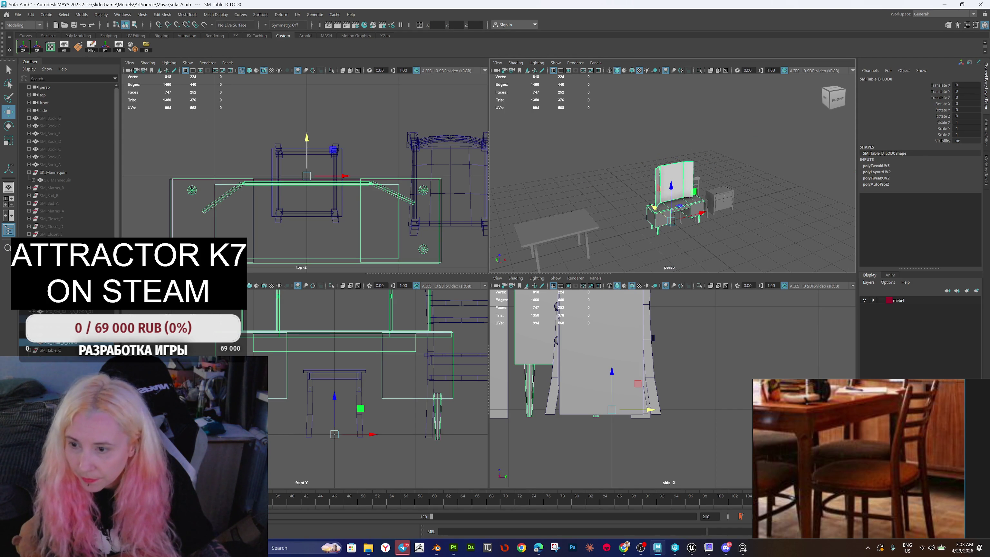
Step: Show all hidden objects, including the UCX collision box, and select SM_Table_B_LOD0
click(58, 335)
key(shift+h)
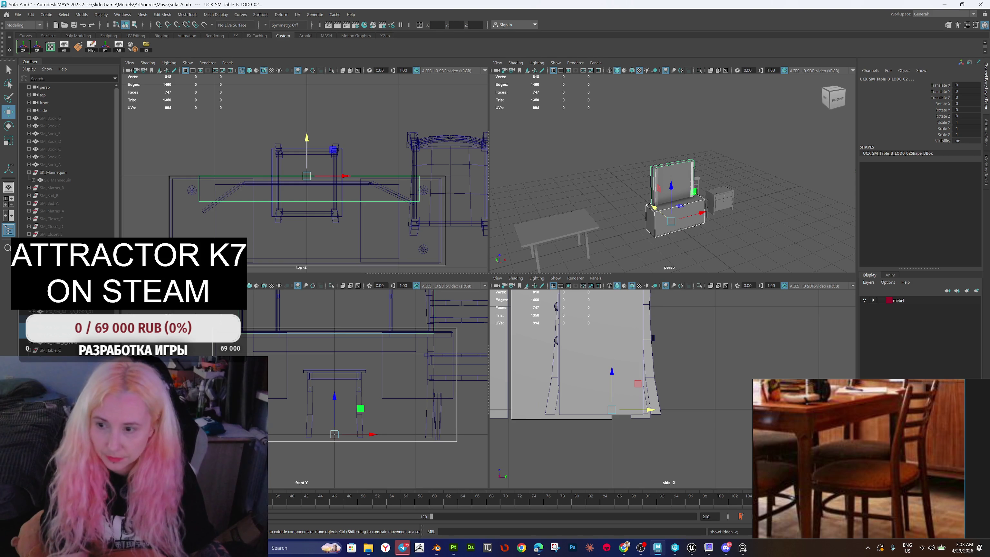
key(Up)
click(66, 343)
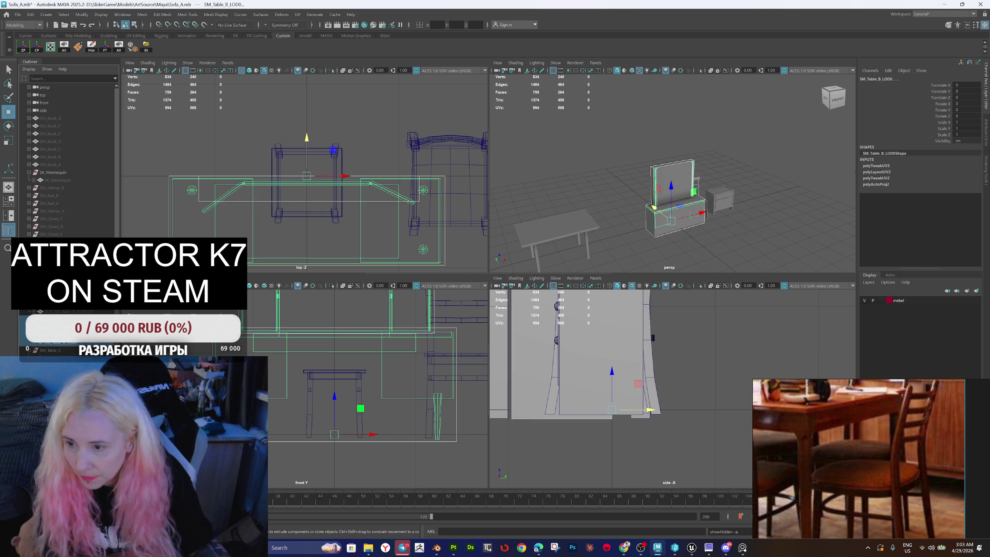
Step: Export the table over the existing SM_Table_B.fbx, confirming the replacement
click(146, 50)
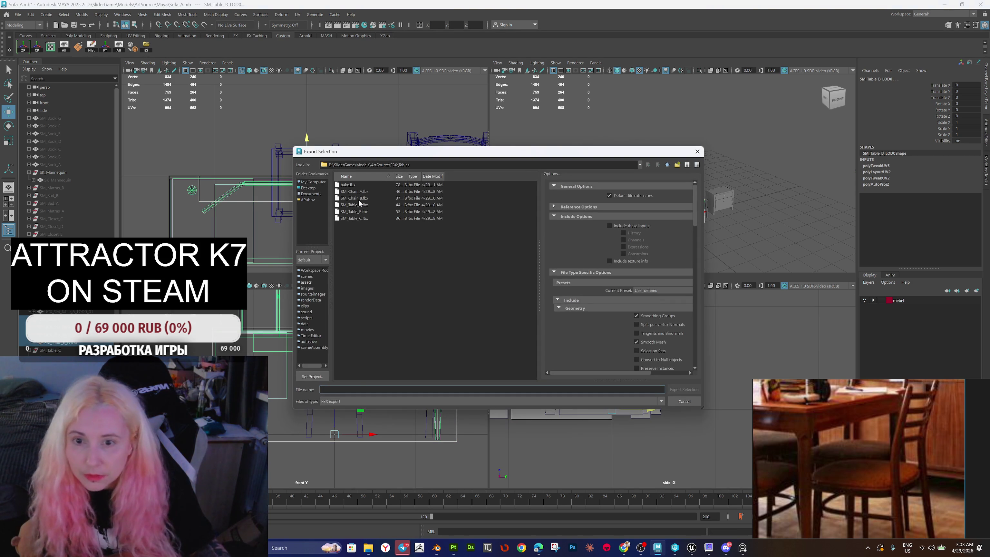
double_click(357, 212)
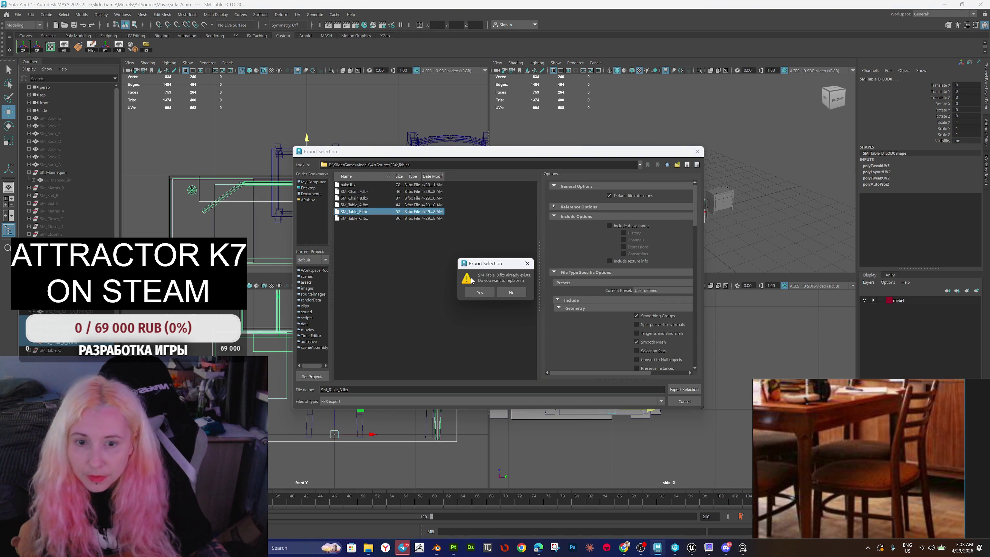
click(480, 294)
click(691, 549)
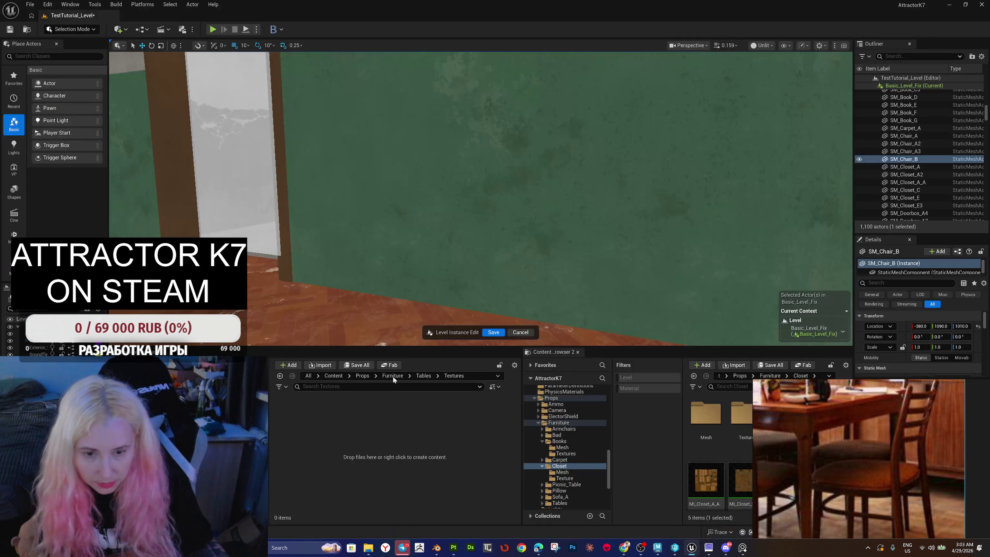
Step: Locate and select SM_Table_B in the Furniture/Tables/Mesh folder
click(421, 378)
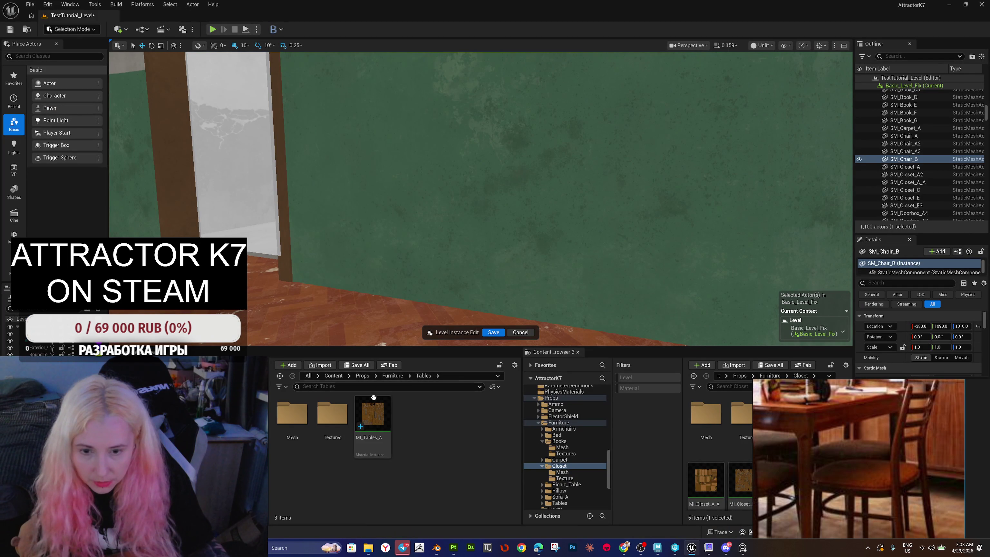
double_click(292, 412)
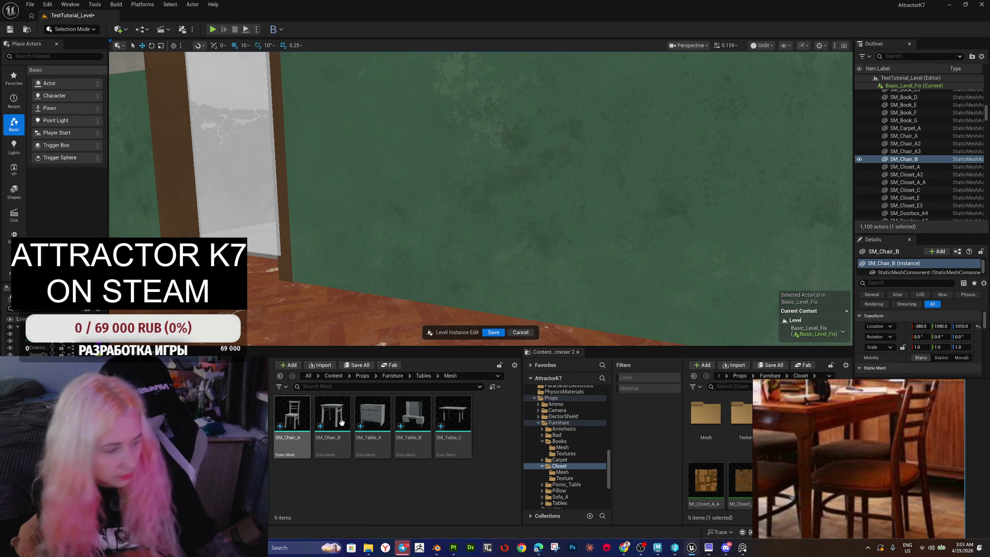
mouse_move(341, 423)
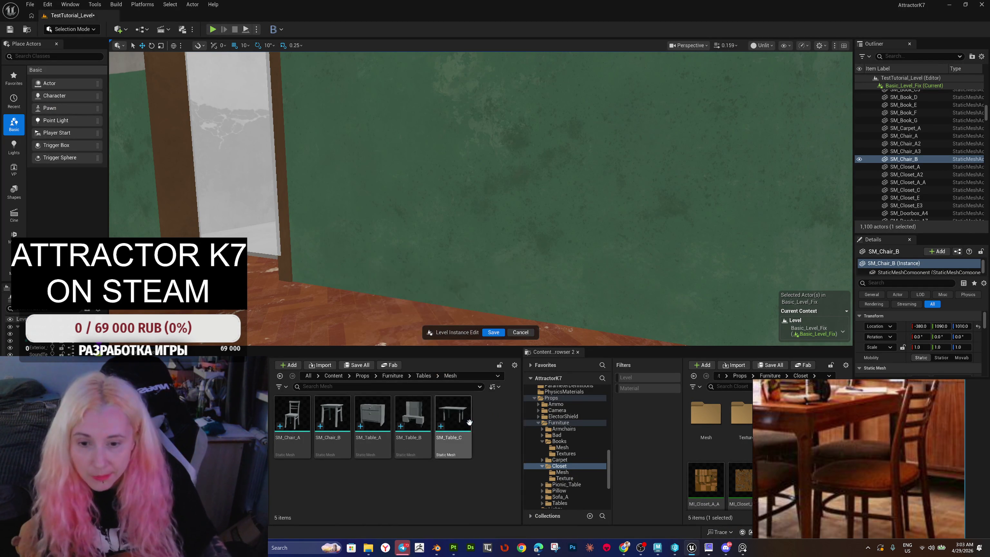
click(415, 419)
right_click(415, 419)
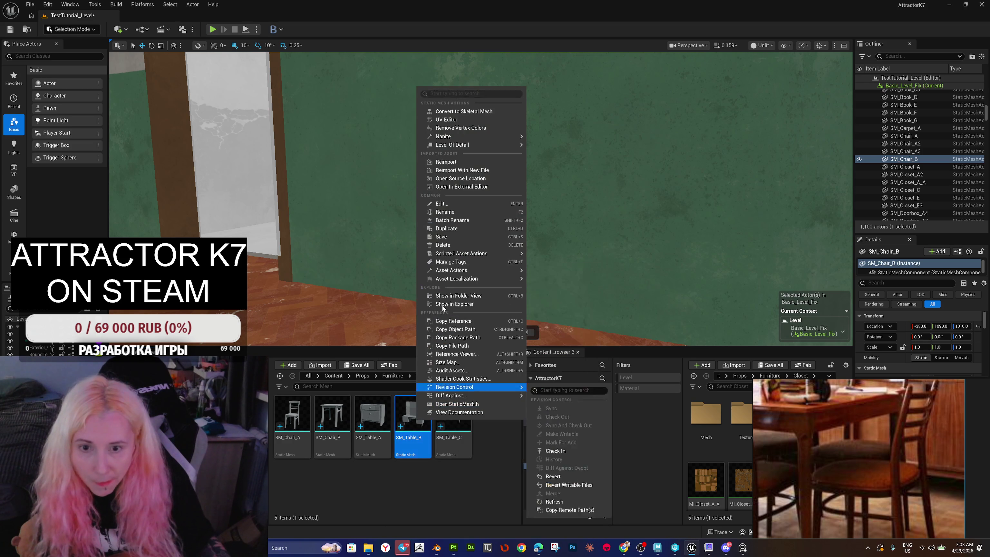
click(452, 164)
Step: Reimport SM_Table_B, open it in the mesh editor, and browse EngineMaterials in the second browser
right_click(414, 419)
click(419, 357)
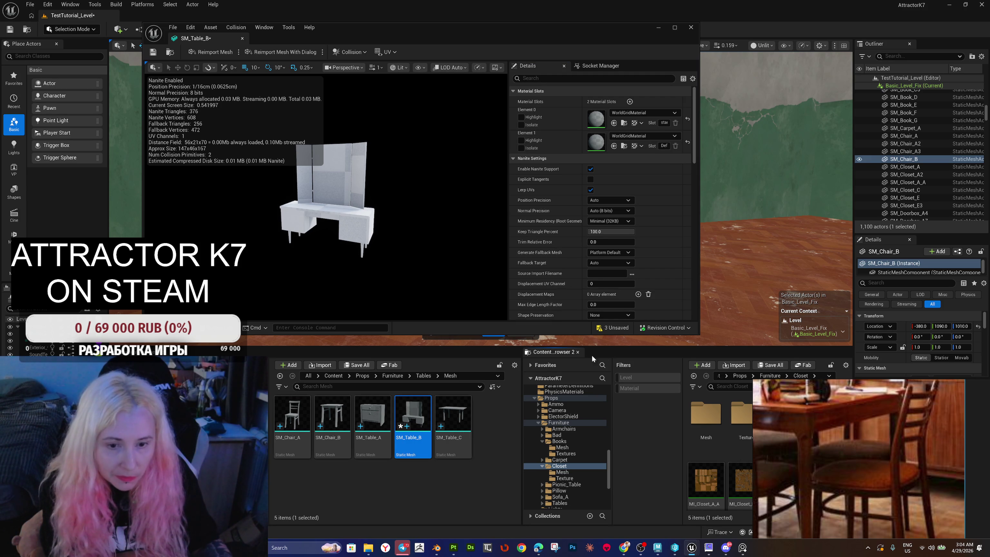
click(624, 149)
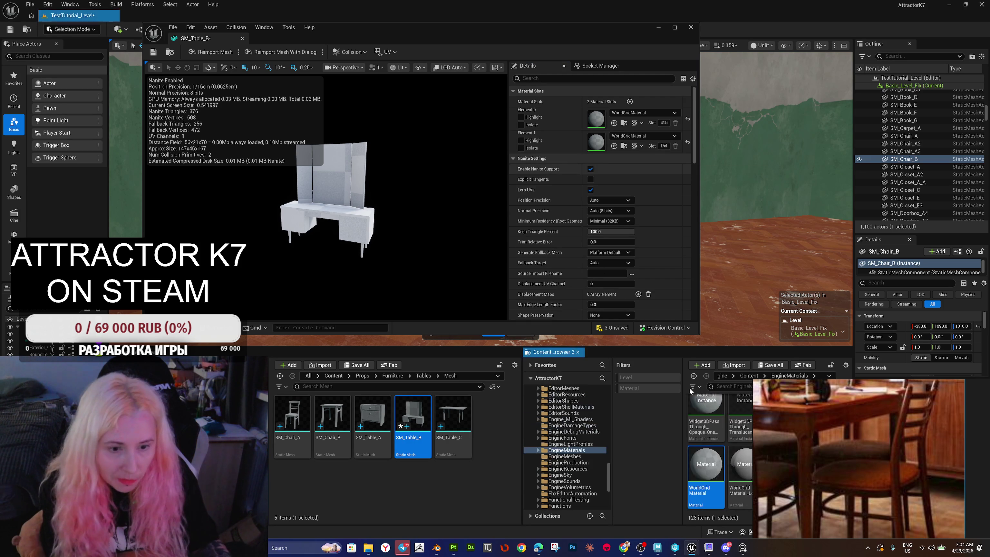
mouse_move(769, 382)
mouse_down()
mouse_move(510, 380)
mouse_move(403, 341)
mouse_up()
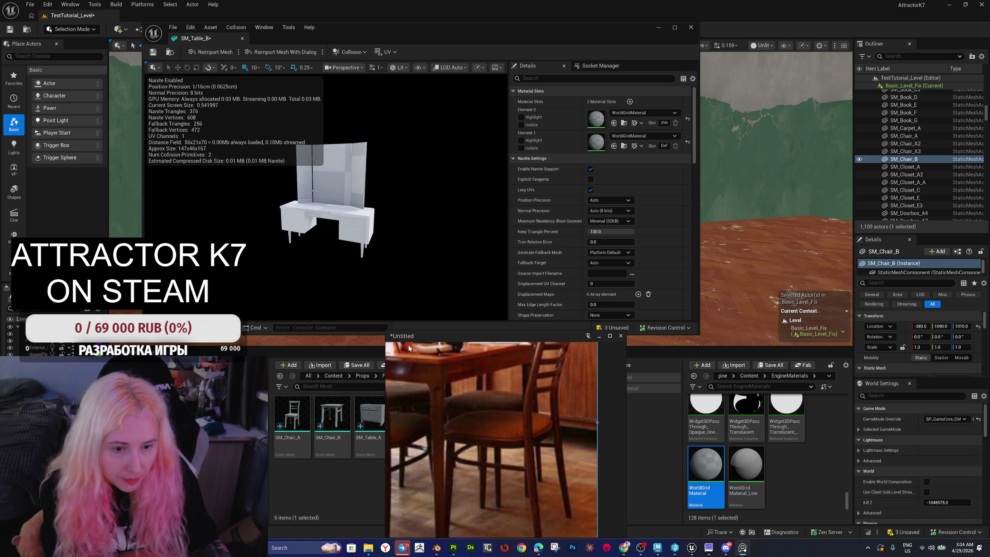
Step: Try several engine materials, including AntiAliasedTextMaterialTranslucent, on SM_Table_B's Element 1 slot
scroll(744, 426, up, 1)
mouse_move(786, 437)
mouse_down()
mouse_move(633, 179)
mouse_move(590, 136)
mouse_move(595, 148)
mouse_up()
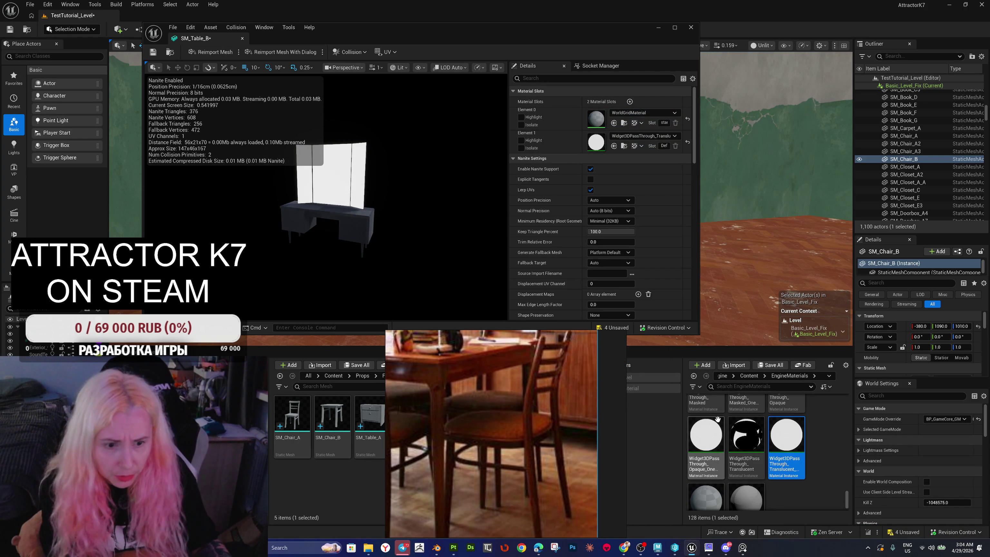
click(819, 435)
scroll(823, 444, up, 3)
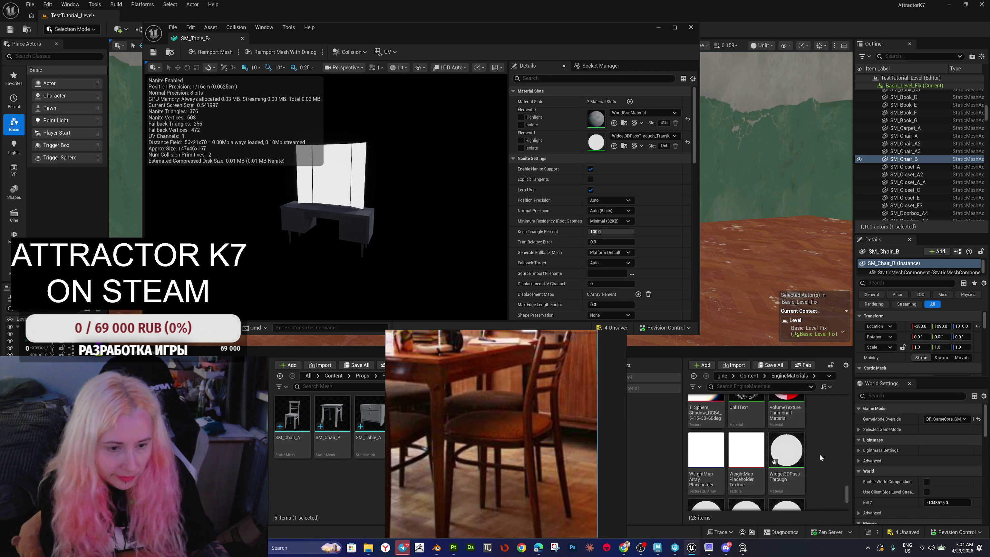
scroll(821, 457, up, 8)
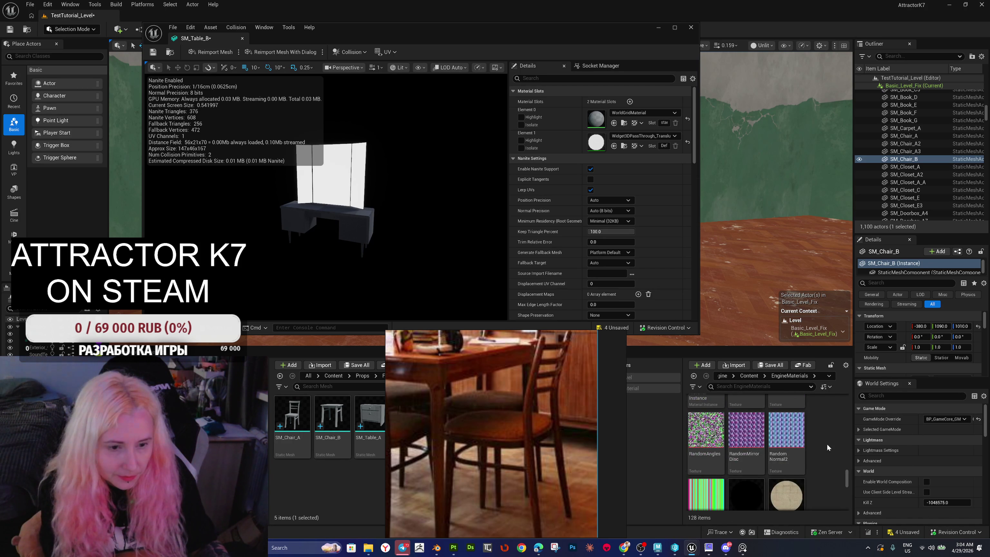
scroll(823, 460, up, 5)
drag(705, 487, 595, 142)
scroll(771, 436, up, 2)
scroll(771, 436, up, 3)
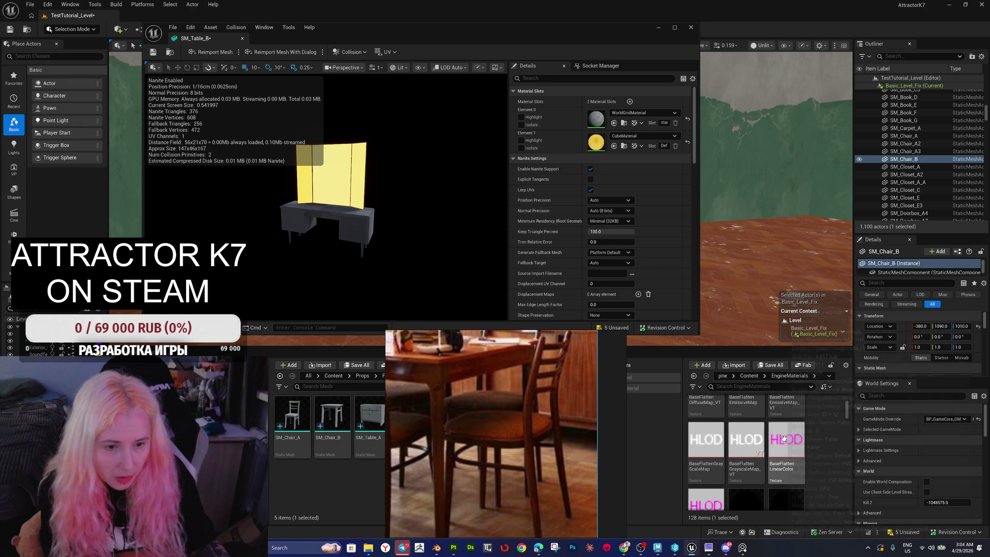
mouse_move(746, 484)
mouse_down()
mouse_move(701, 323)
mouse_move(611, 159)
mouse_move(595, 155)
mouse_up()
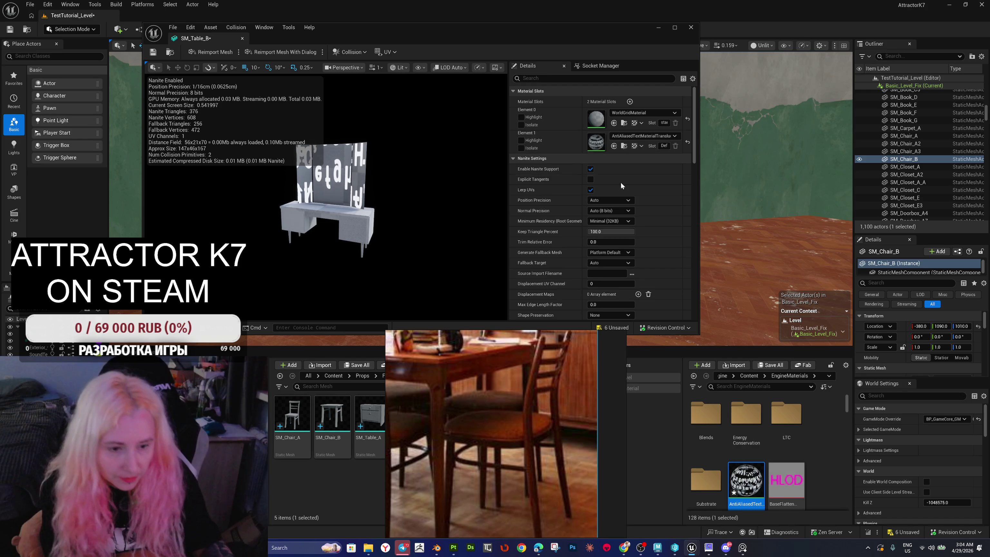
Step: Assign BaseFlattenMaterial, then settle on DefaultLightFunctionMaterial for Element 1
scroll(781, 445, down, 1)
scroll(782, 444, down, 2)
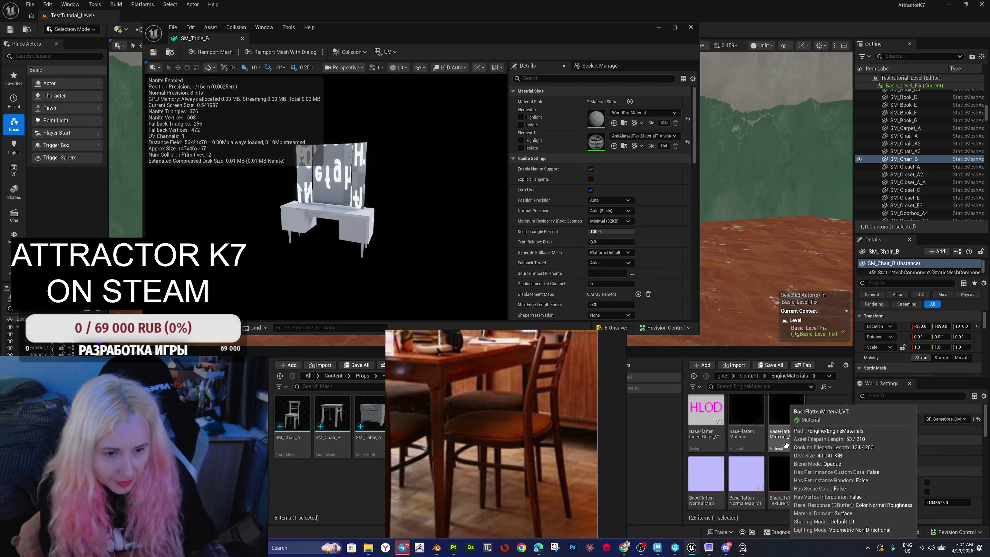
mouse_move(739, 420)
mouse_down()
mouse_move(601, 117)
mouse_move(596, 144)
mouse_up()
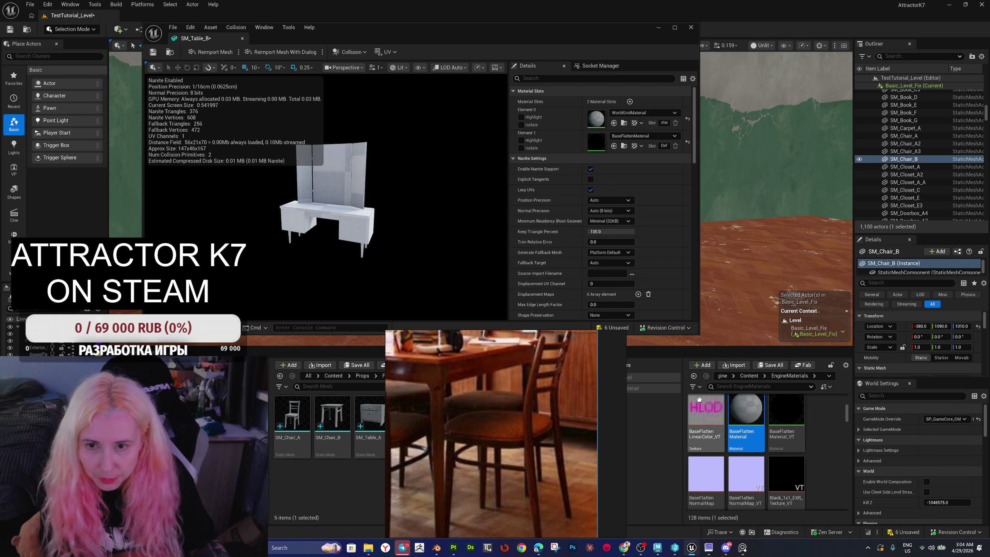
mouse_move(699, 399)
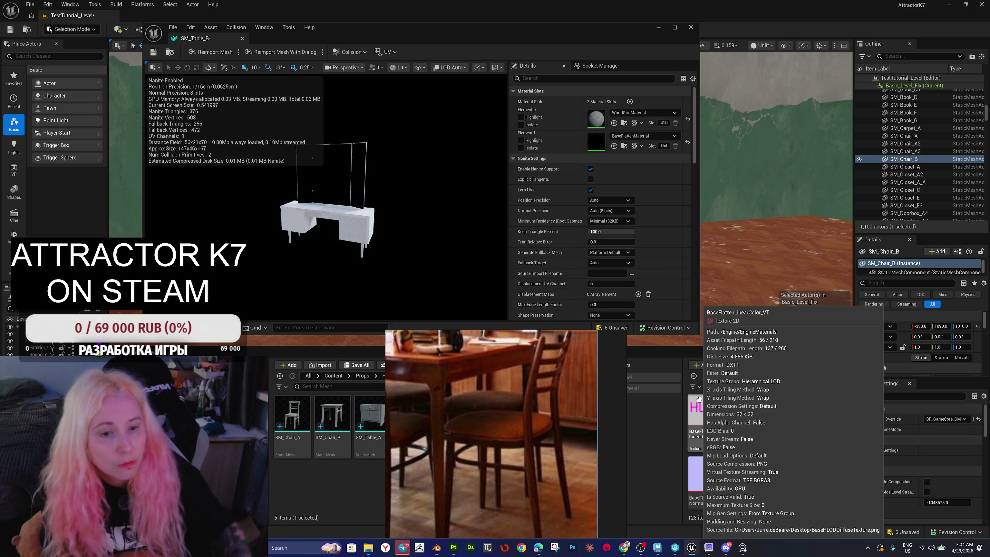
mouse_move(796, 451)
scroll(796, 451, down, 5)
scroll(795, 459, down, 2)
mouse_move(746, 432)
mouse_down()
mouse_move(655, 315)
mouse_move(597, 143)
mouse_up()
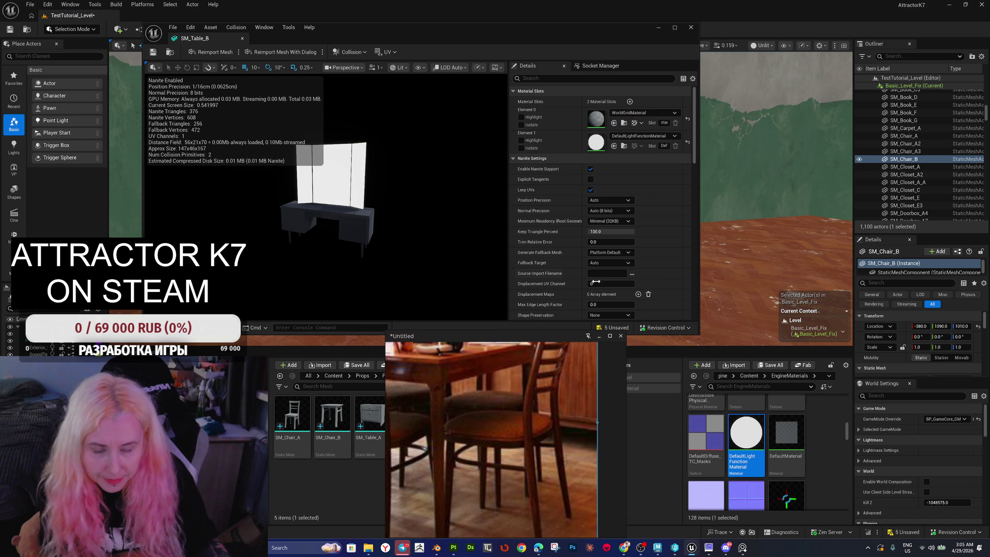
Step: Close the SM_Table_B mesh editor and discard the reference image window's changes
click(690, 27)
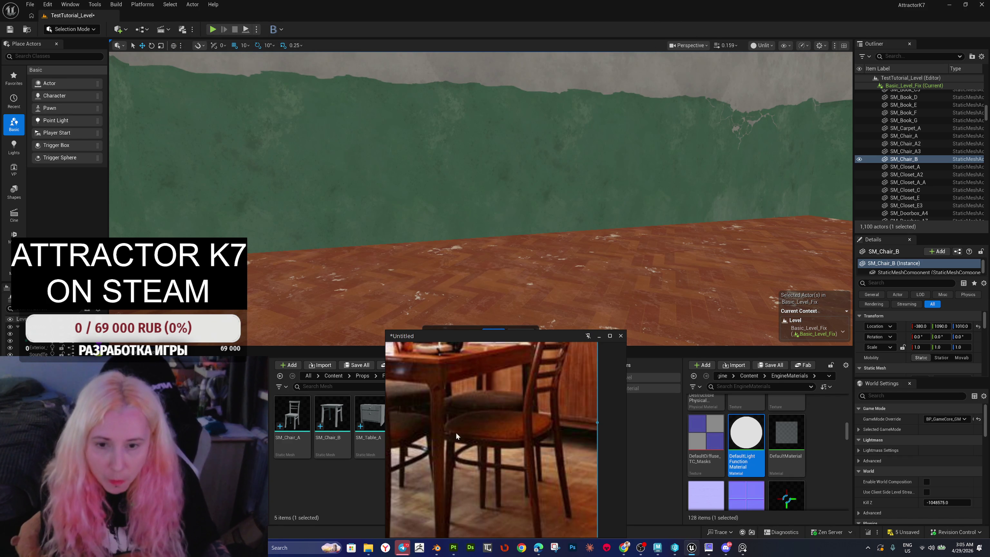
click(621, 336)
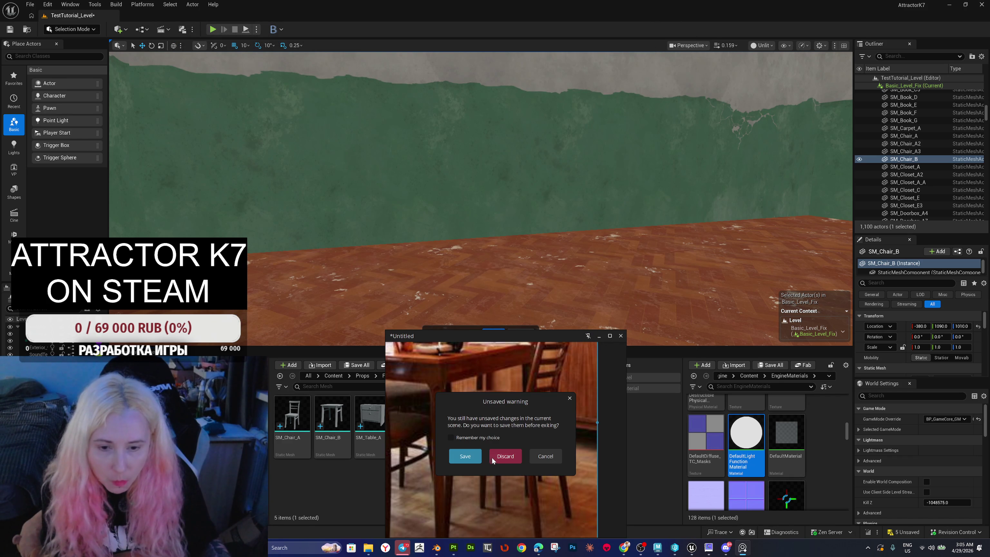
click(502, 457)
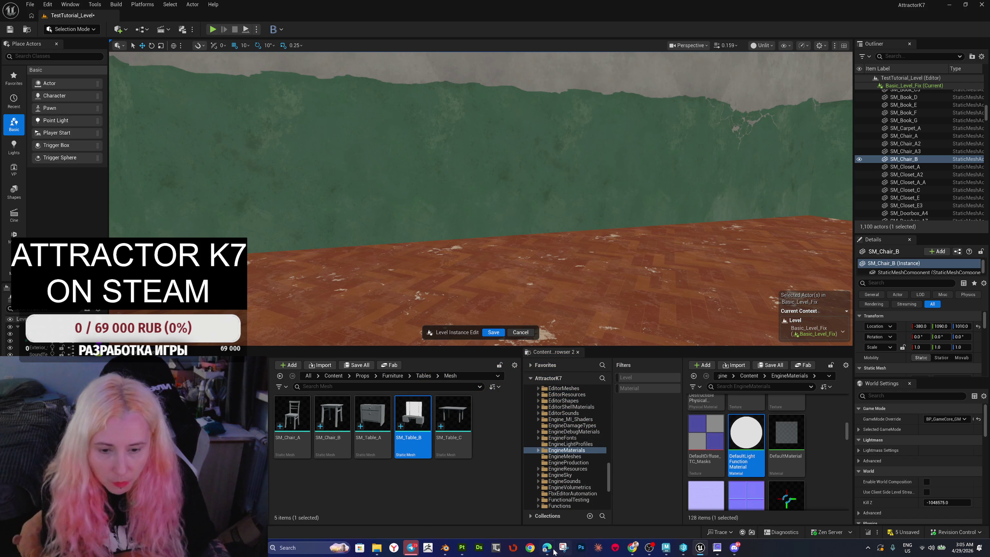
click(458, 518)
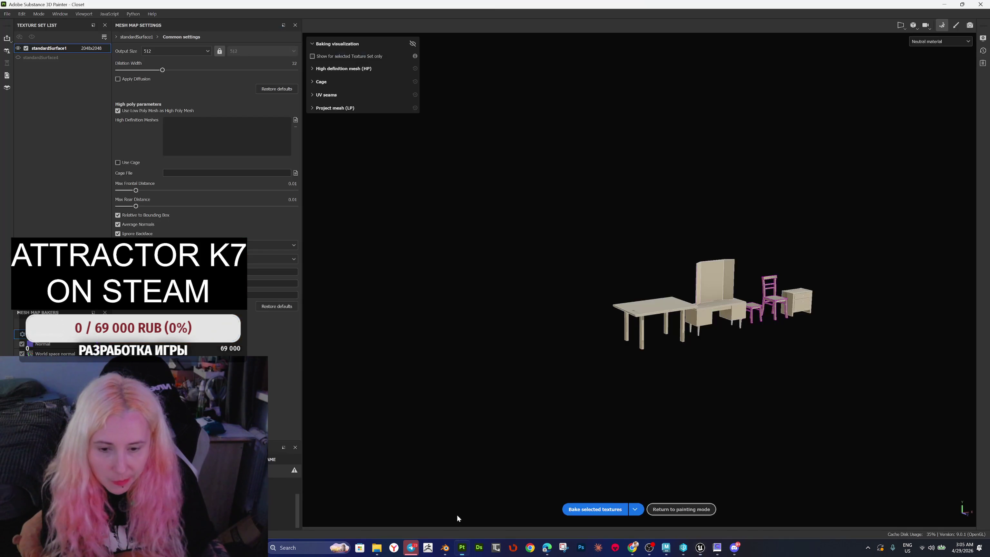
Step: Shift SM_Table_B_LOD0 to X -62.475 and select the furniture for export
click(667, 550)
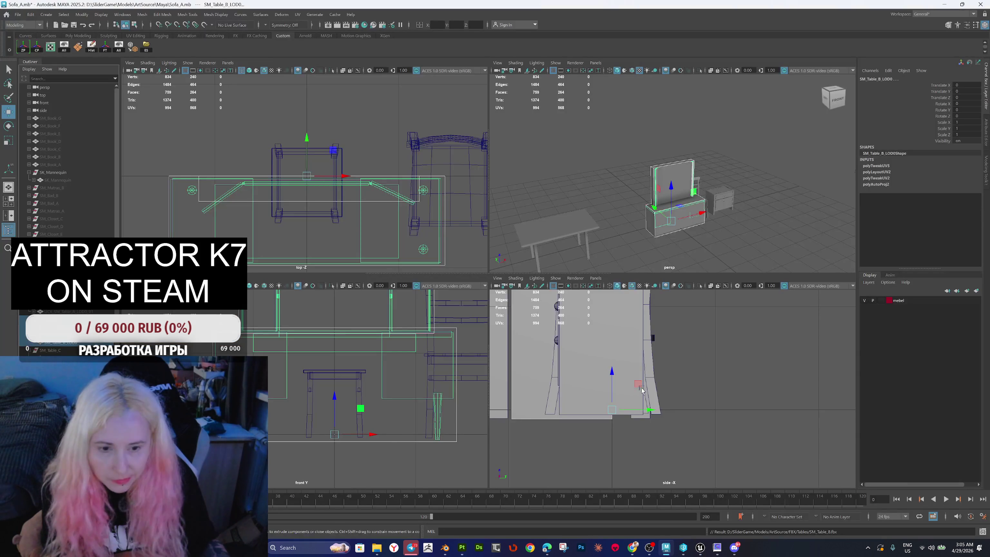
drag(703, 215, 685, 223)
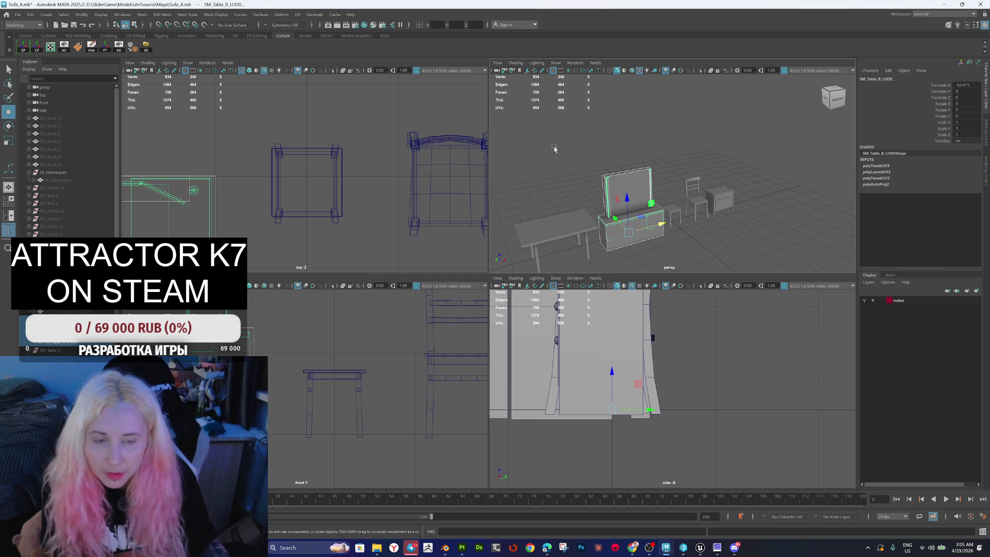
drag(748, 243, 748, 244)
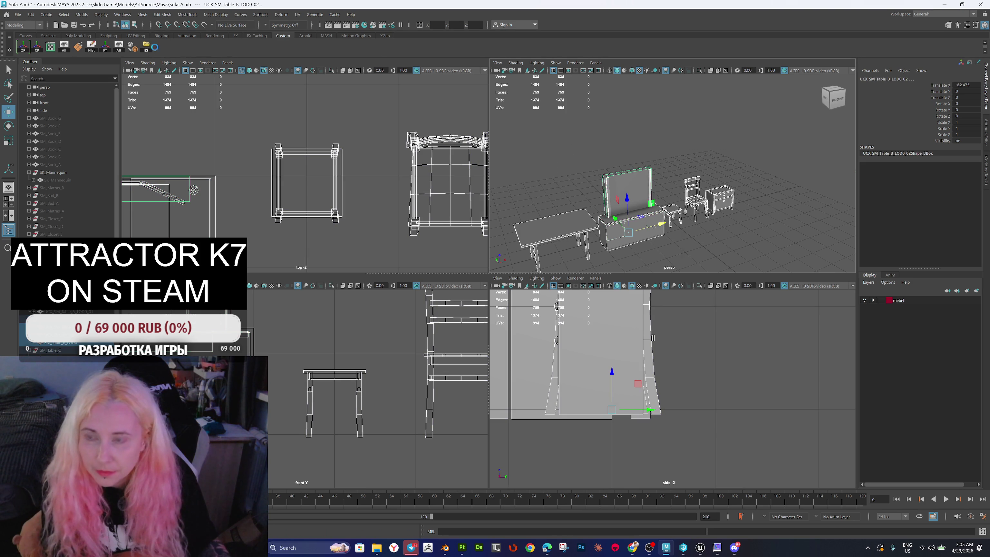
Step: Export the selected furniture over bake.fbx, confirming the overwrite
click(147, 46)
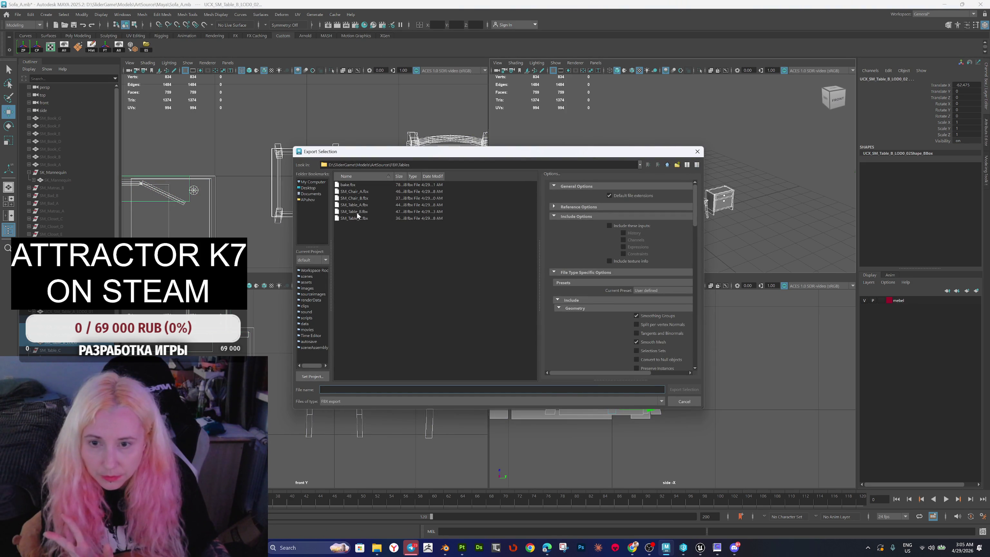
double_click(350, 186)
click(483, 294)
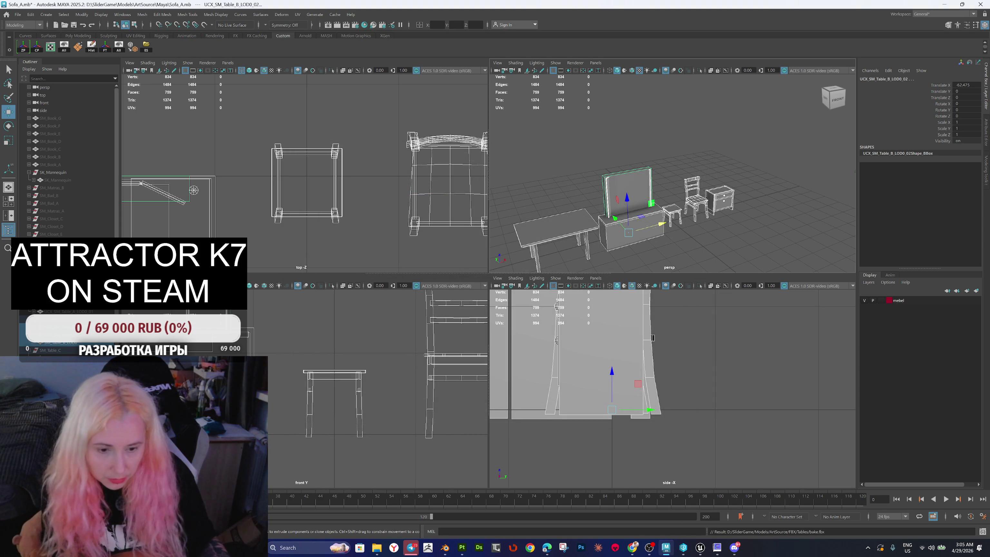
mouse_move(709, 554)
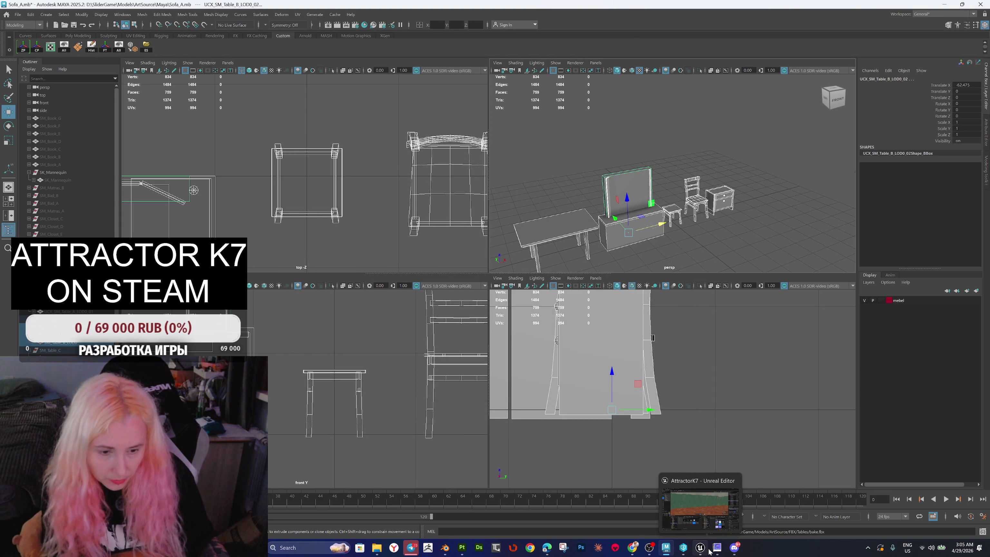
click(462, 547)
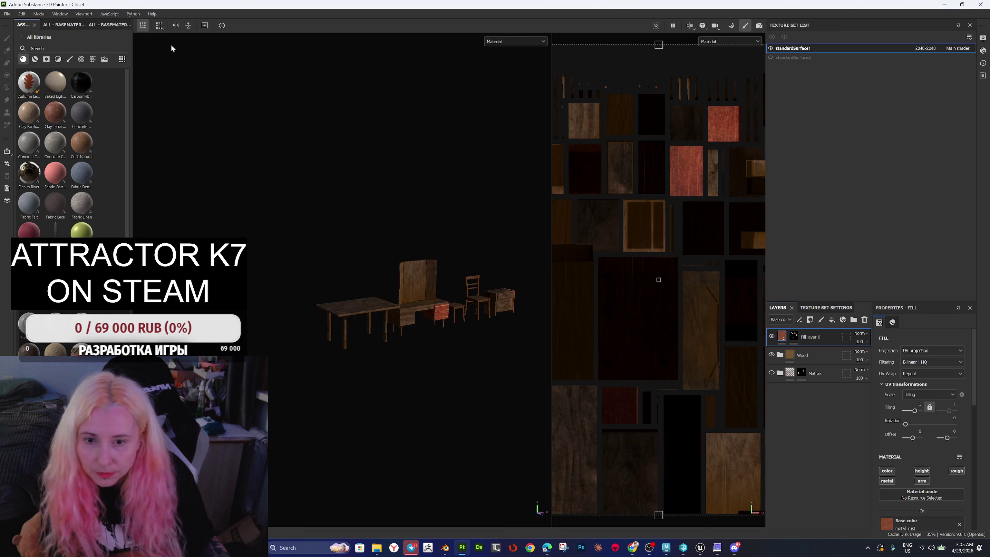
Step: Check the Edit menu for a mesh reimport command, closing it without running anything
click(39, 14)
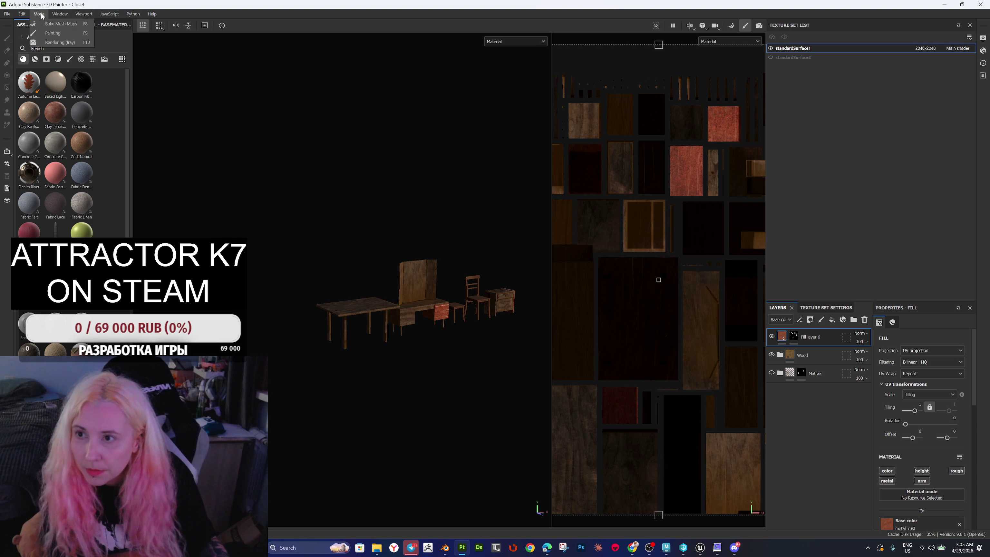
click(372, 302)
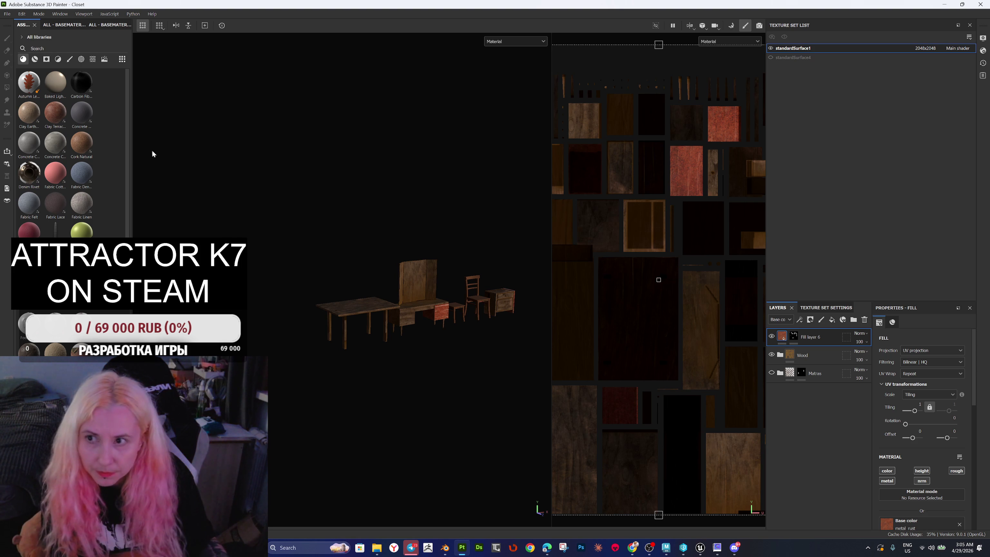
click(23, 14)
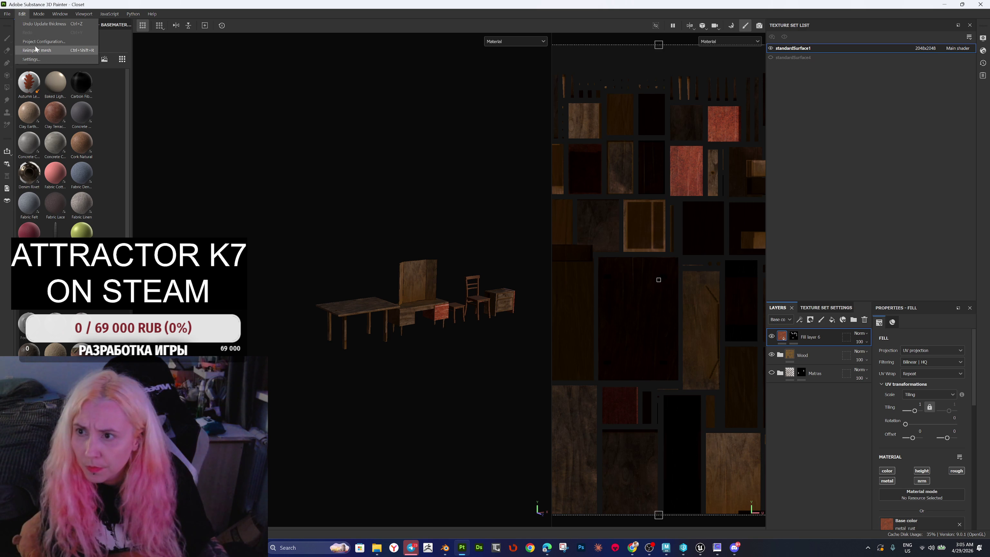
click(19, 14)
click(19, 15)
key(Escape)
scroll(431, 285, up, 2)
scroll(431, 285, up, 4)
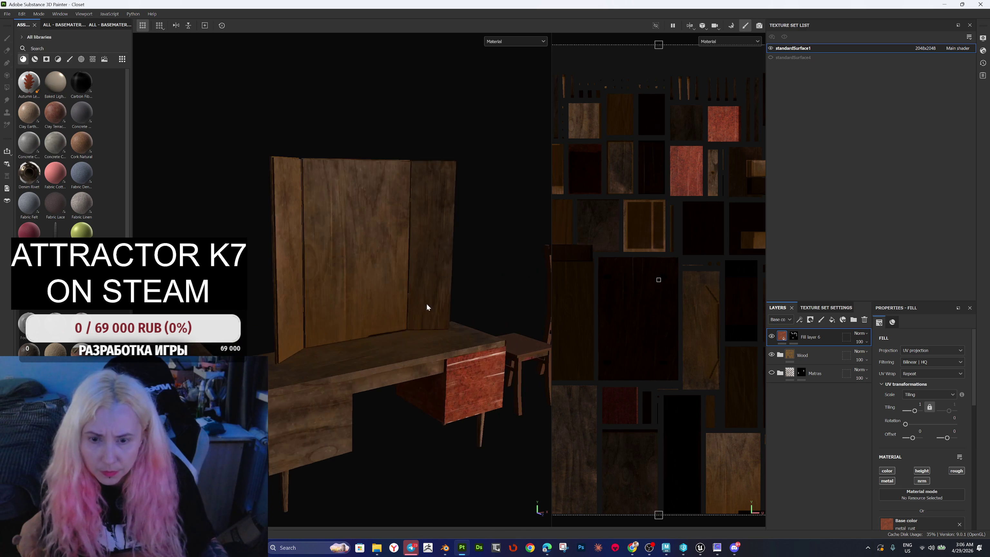
scroll(423, 310, down, 2)
Step: Hide Fill layer 6 so the drawer shows wood, and inspect the furniture row
mouse_move(401, 302)
mouse_down()
mouse_move(400, 312)
mouse_move(354, 302)
mouse_up()
scroll(380, 325, down, 2)
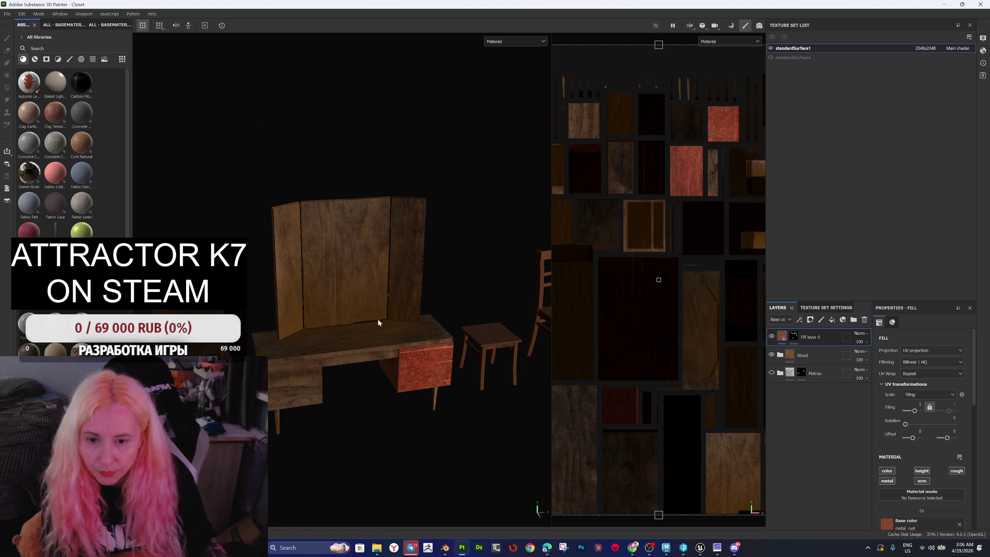
click(772, 336)
scroll(426, 338, down, 3)
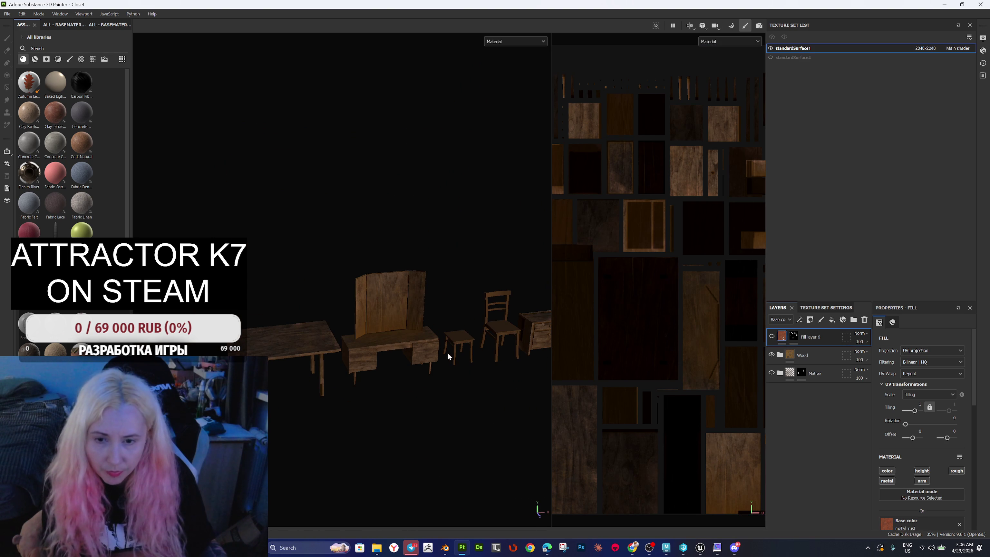
drag(409, 355, 405, 354)
mouse_move(285, 343)
mouse_down()
mouse_move(334, 411)
mouse_move(355, 402)
mouse_up()
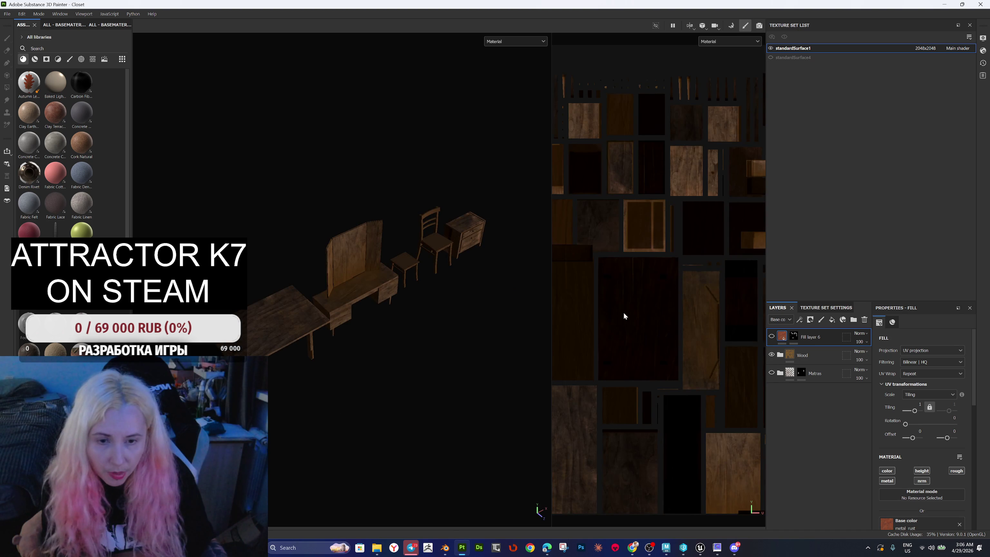
mouse_move(458, 284)
mouse_down()
mouse_move(415, 287)
mouse_move(325, 270)
mouse_move(406, 351)
mouse_move(375, 283)
mouse_move(279, 249)
mouse_move(350, 281)
mouse_up()
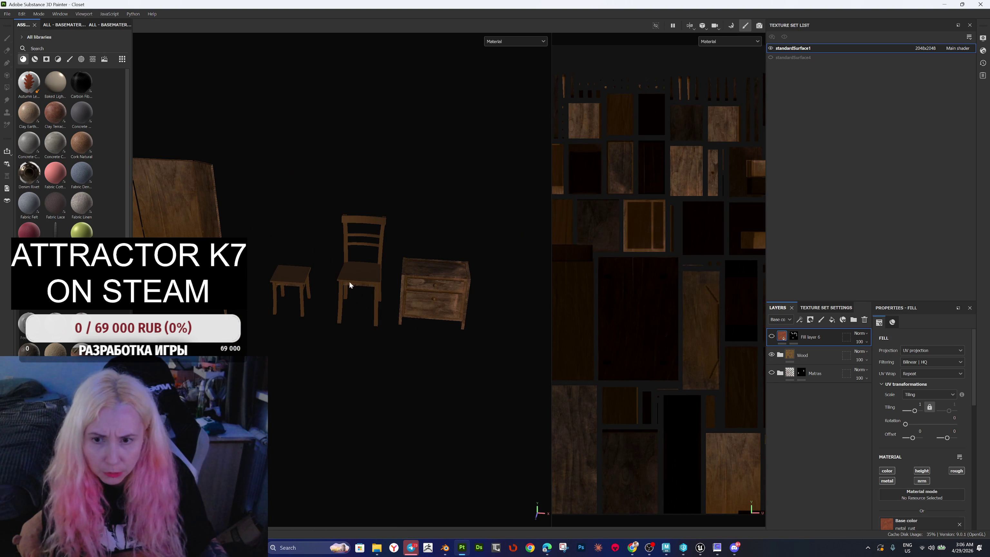
scroll(368, 273, up, 5)
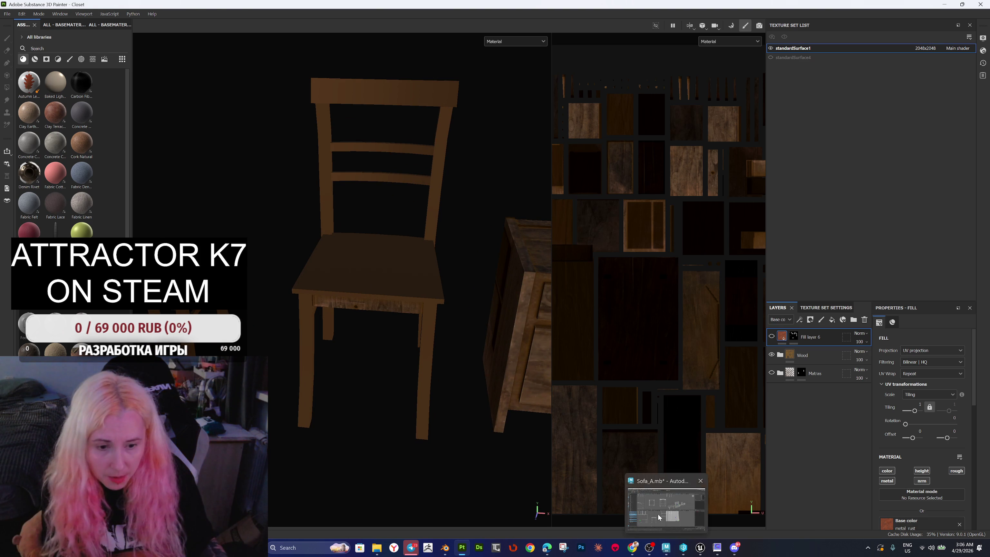
Step: Return to Maya and tumble the perspective view slightly
click(666, 548)
scroll(644, 211, down, 3)
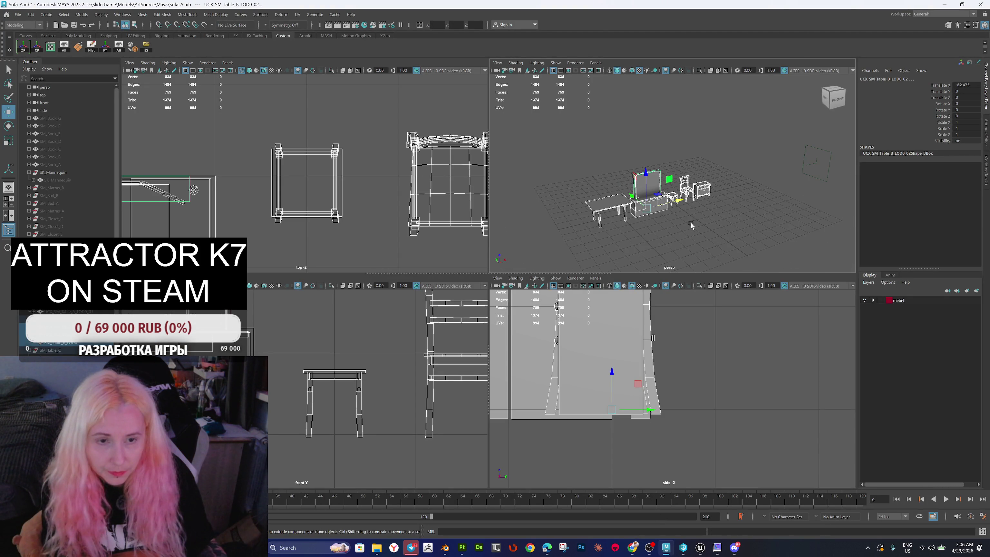
drag(690, 223, 673, 224)
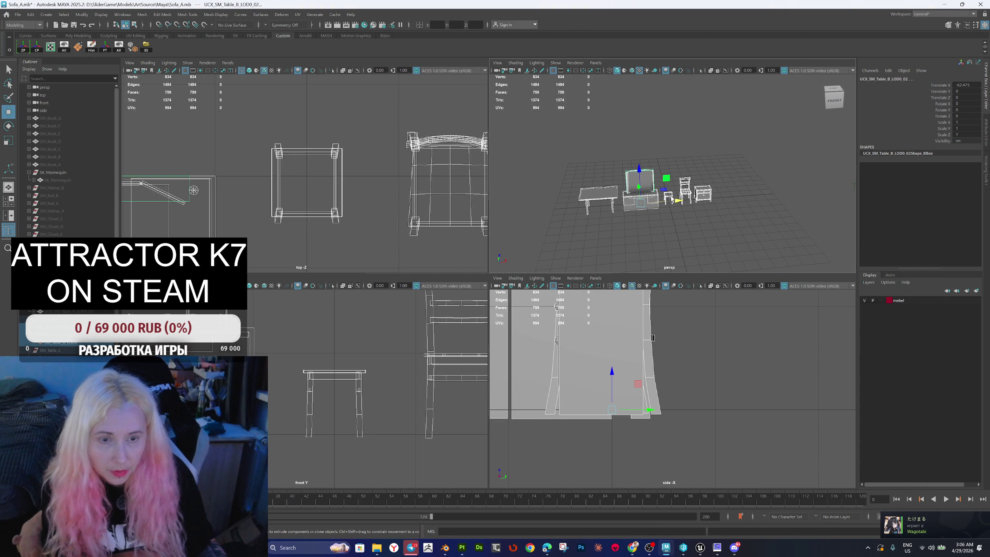
Step: Set SM_Chair_A_LOD0's Translate X to 0 and frame it in the view
click(687, 196)
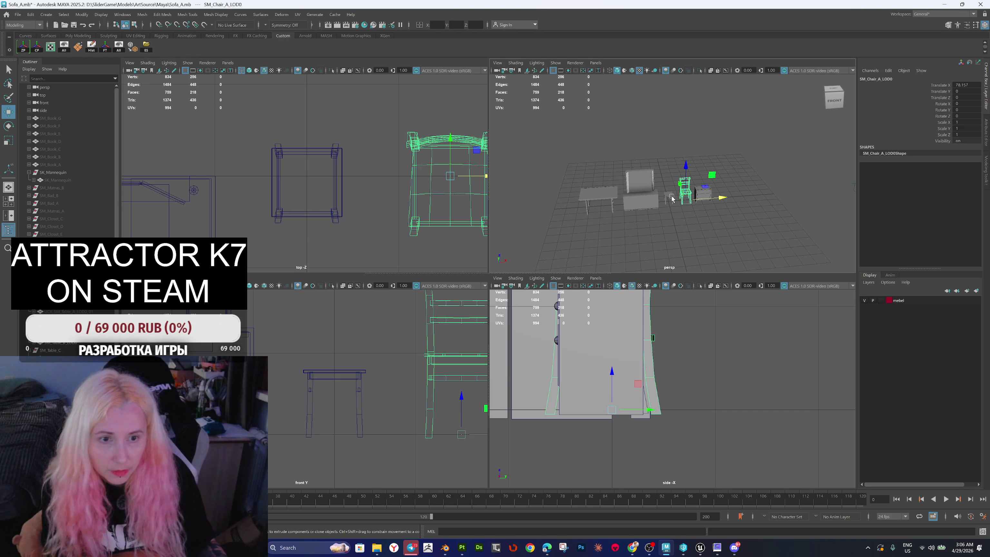
click(671, 198)
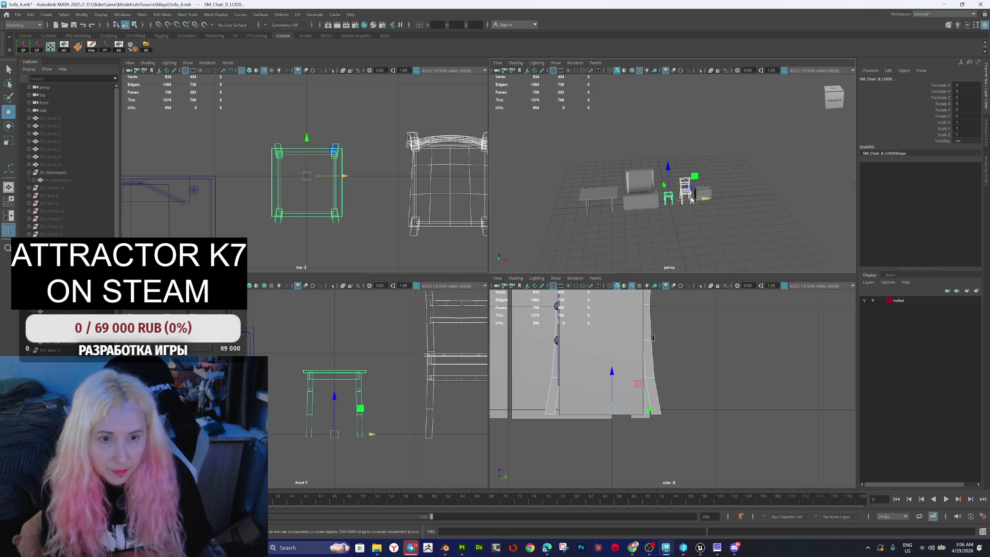
click(687, 182)
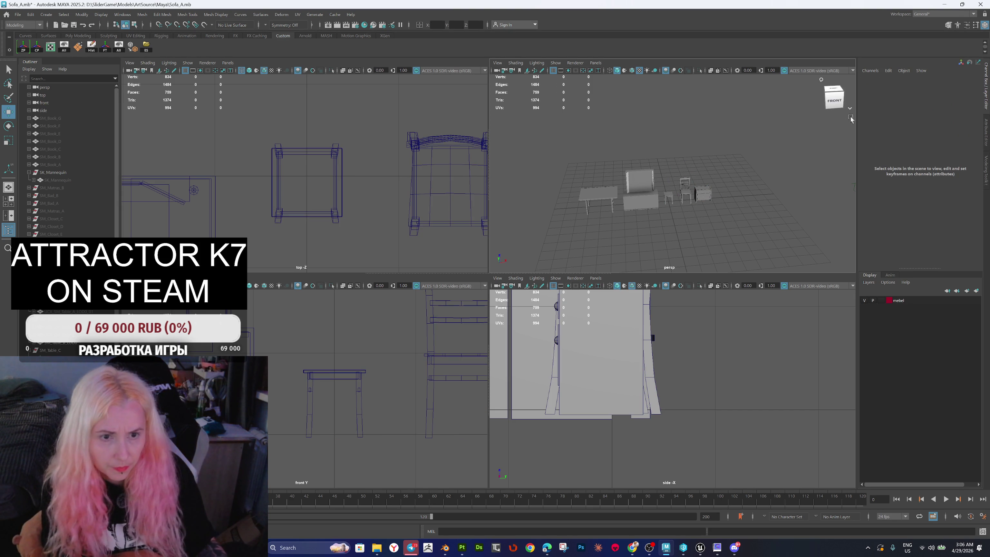
click(691, 194)
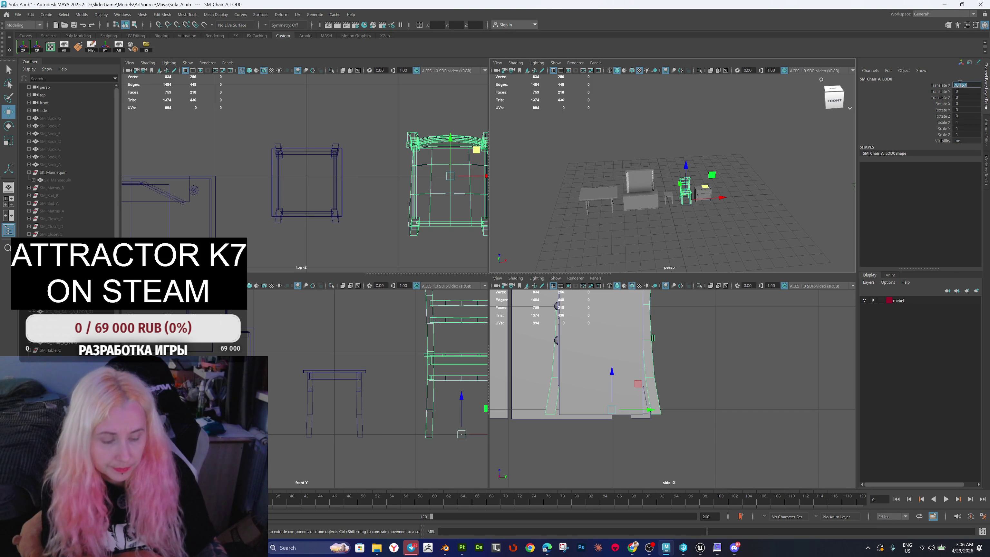
text(0)
key(Return)
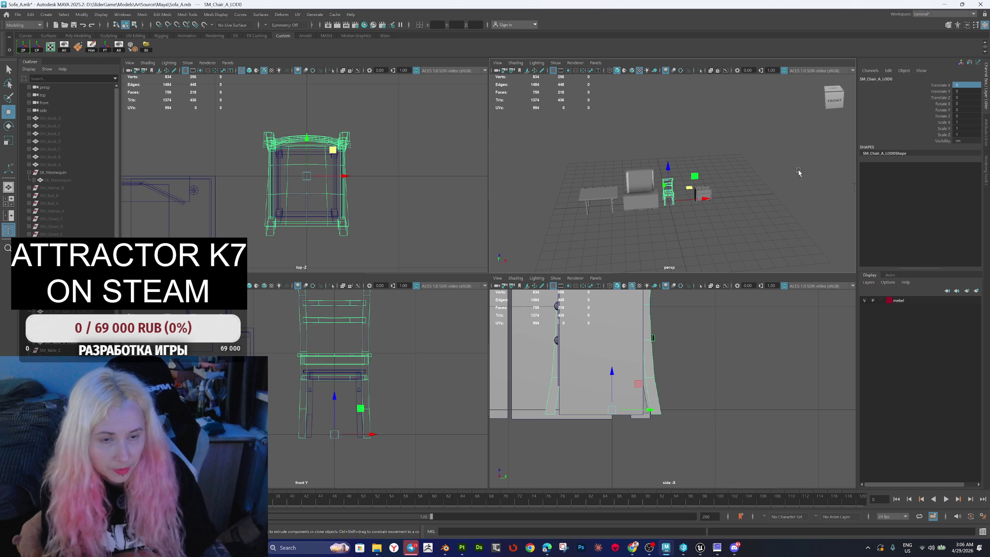
key(f)
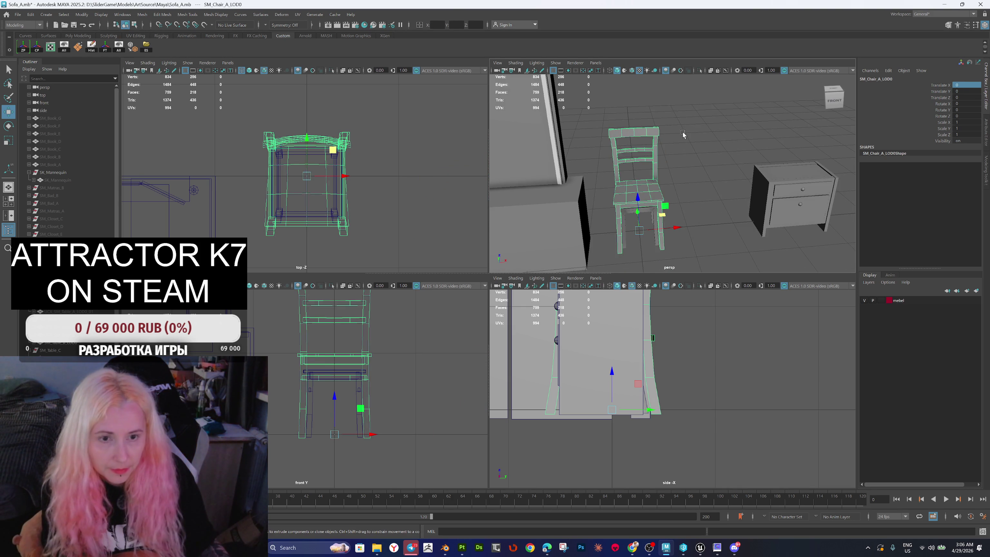
scroll(689, 178, down, 5)
scroll(590, 156, down, 3)
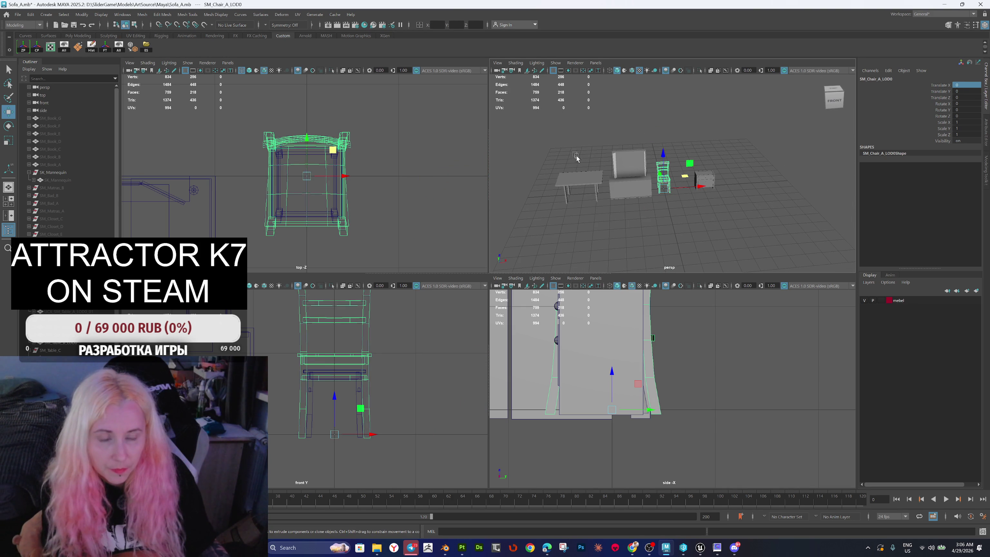
Step: Hide both UCX_SM_Table_B_LOD0 collision boxes, then select SM_Table_B_LOD0
click(619, 182)
shift+click(635, 164)
key(h)
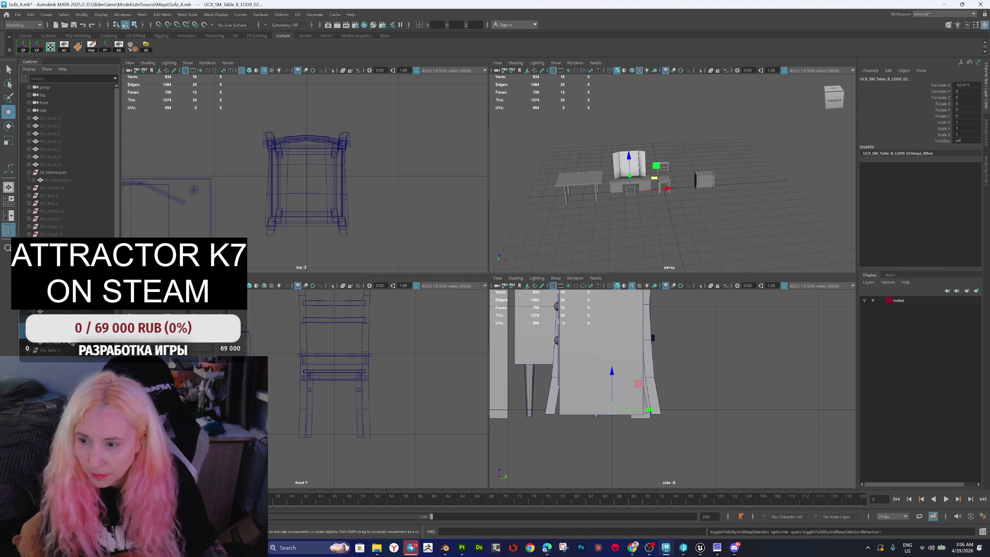
click(71, 343)
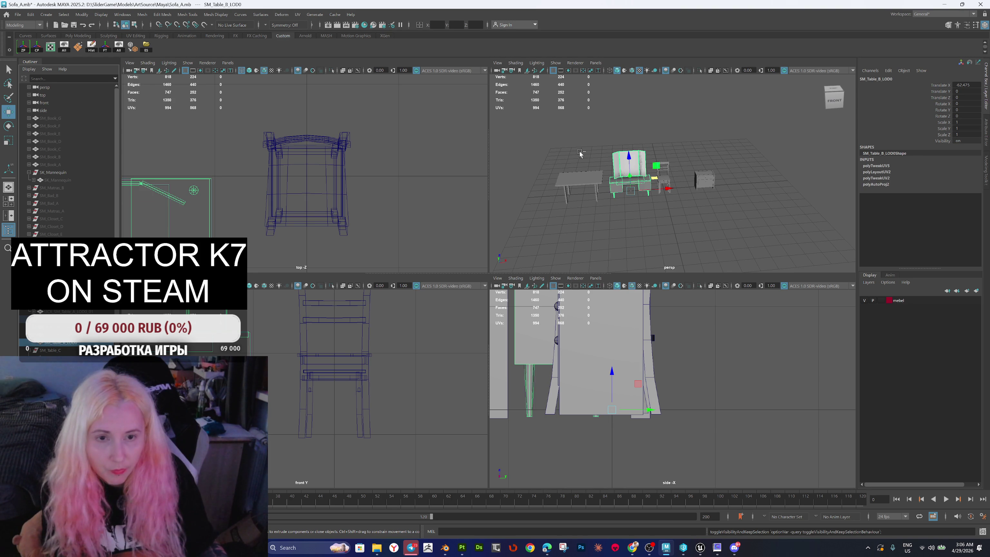
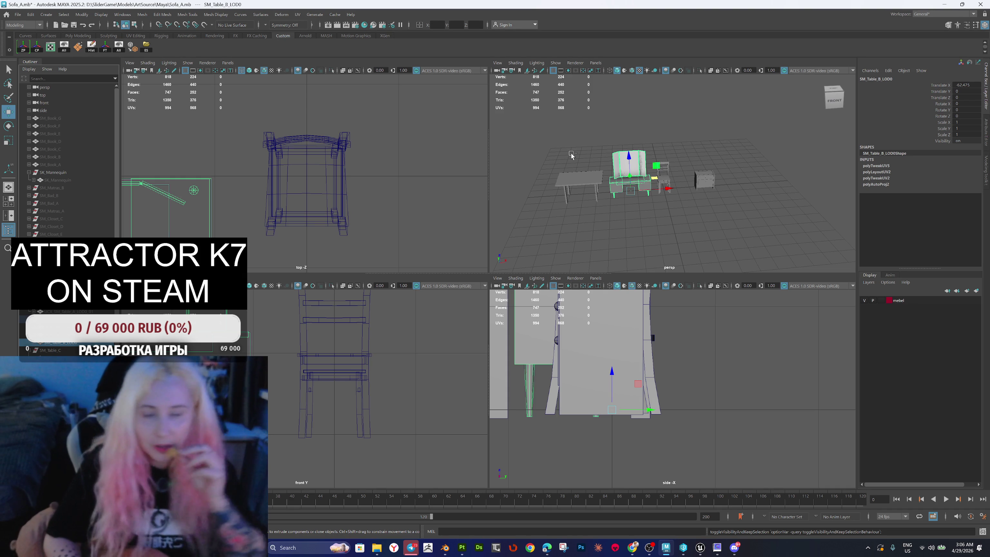
Step: Select all faces of SM_Chair_A_LOD0 and apply an automatic UV projection
scroll(657, 186, up, 5)
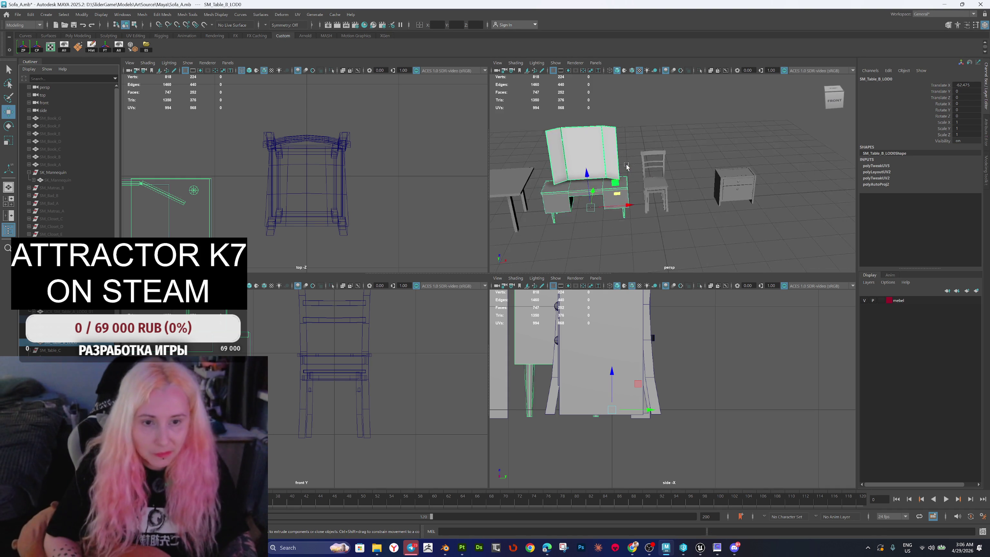
click(655, 190)
drag(689, 189, 658, 188)
scroll(658, 187, down, 3)
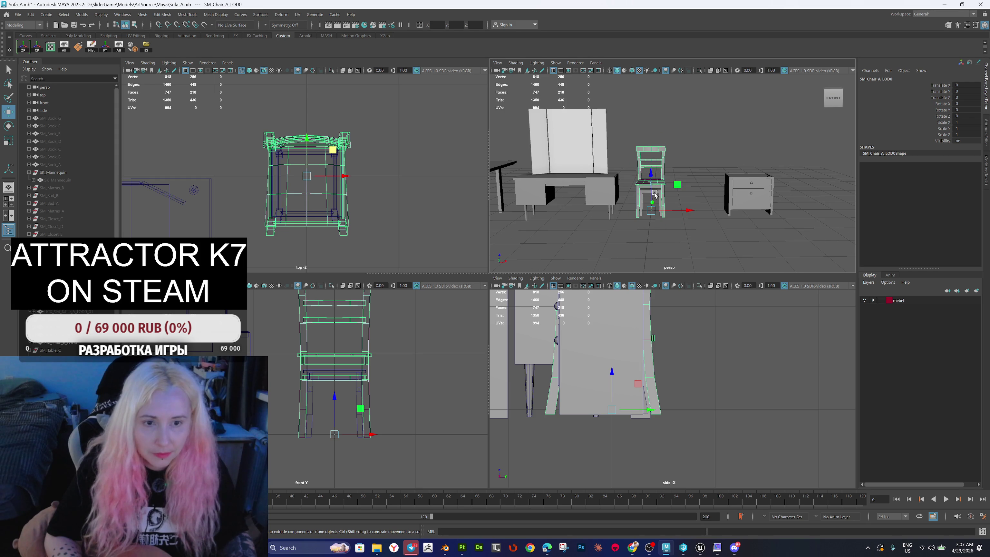
click(656, 194)
click(60, 47)
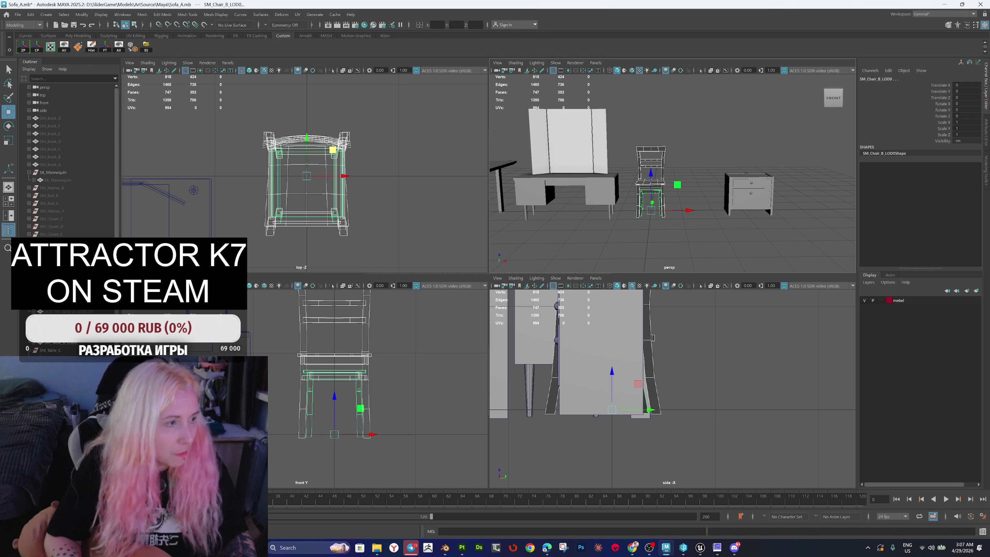
key(ctrl+F11)
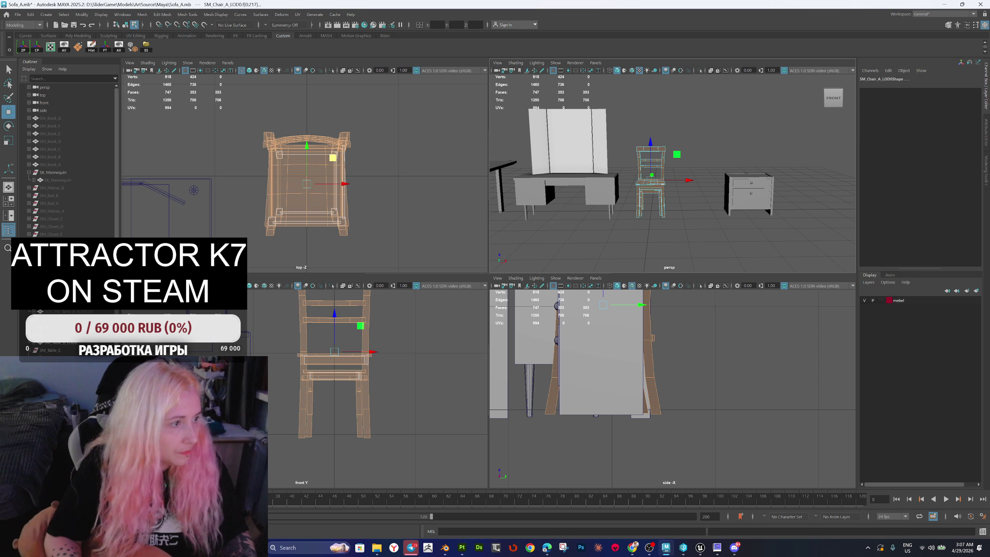
click(50, 47)
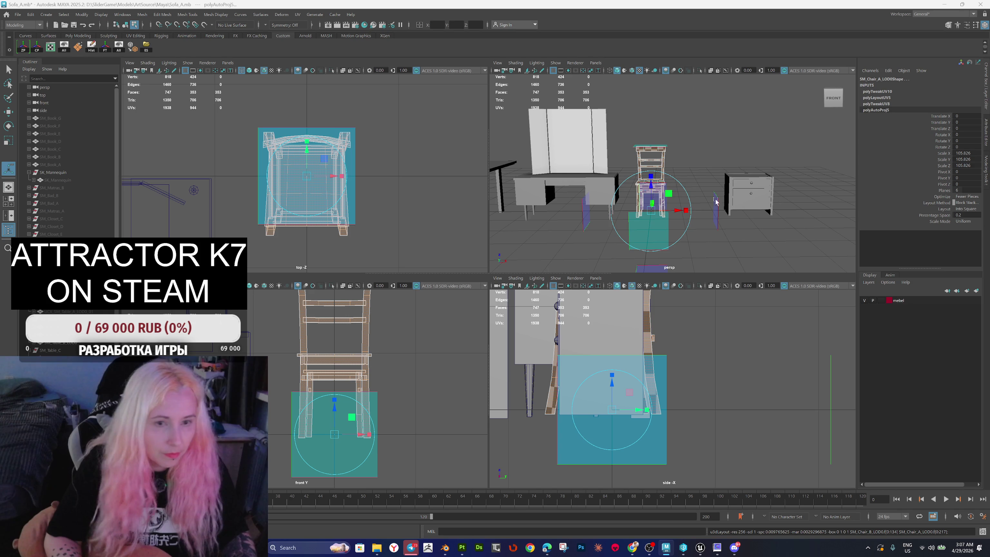
Step: Tweak the chair's UV layout, then clear the selection
drag(655, 210, 636, 210)
scroll(637, 210, down, 3)
right_click(715, 158)
click(714, 157)
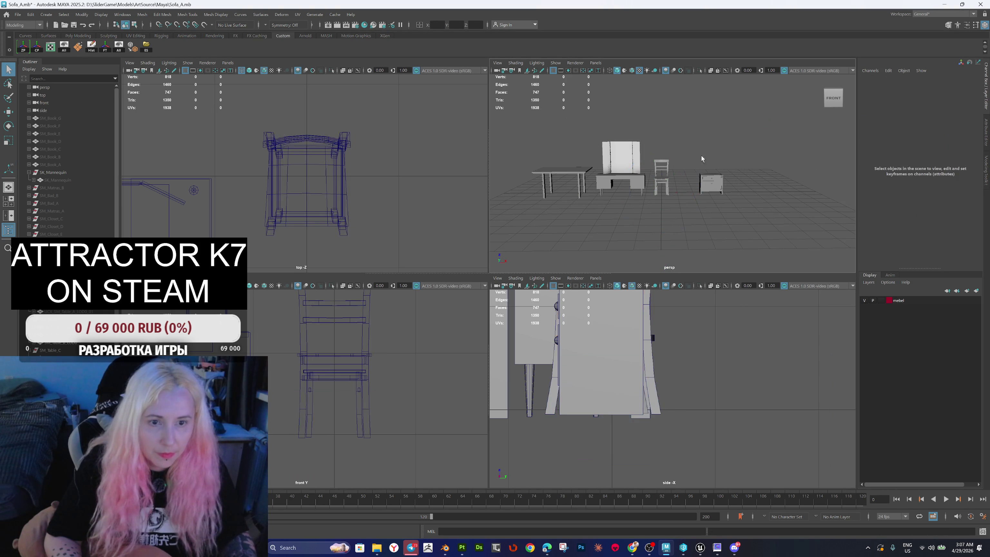
Step: Lay out and orient UV shells across all faces of the chair, tables and cabinet
drag(719, 214, 719, 213)
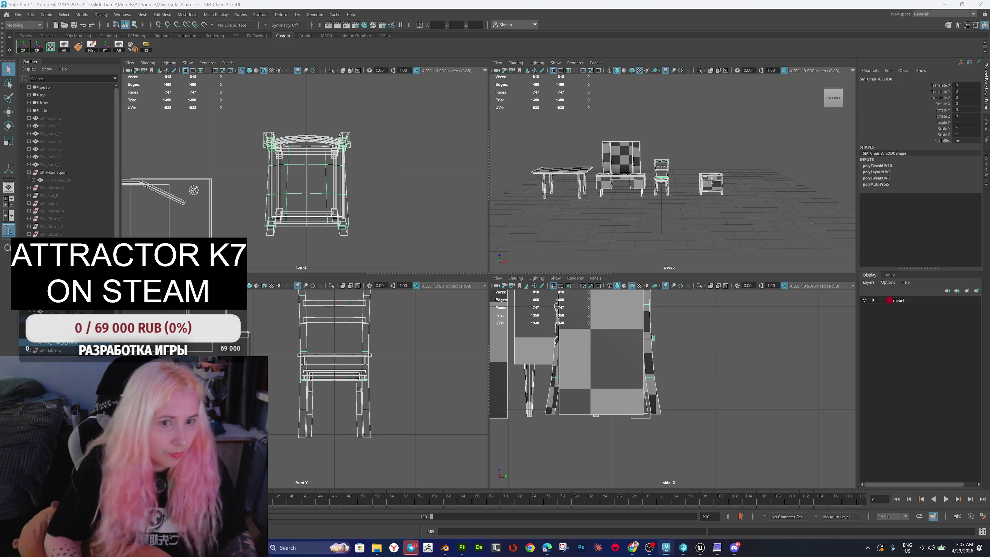
key(F8)
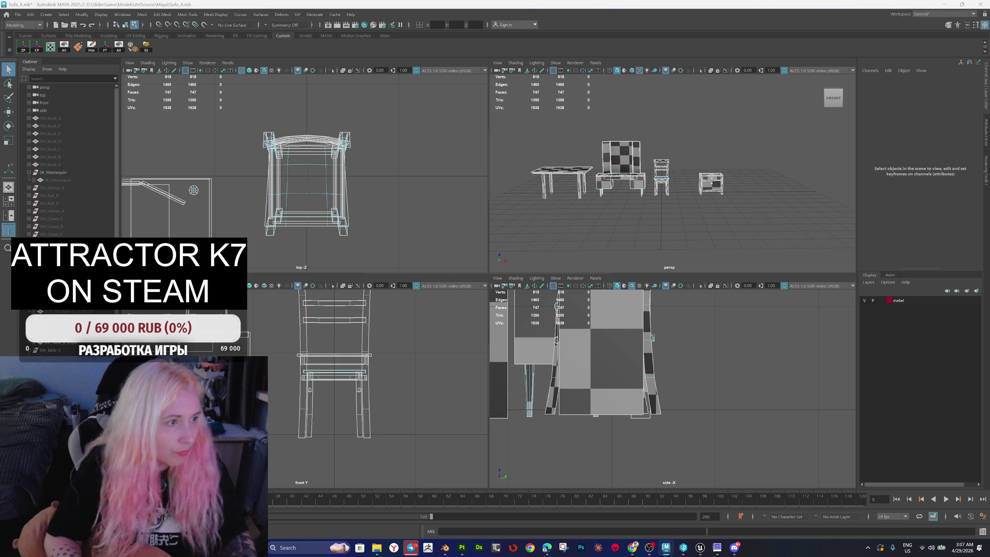
key(ctrl+F11)
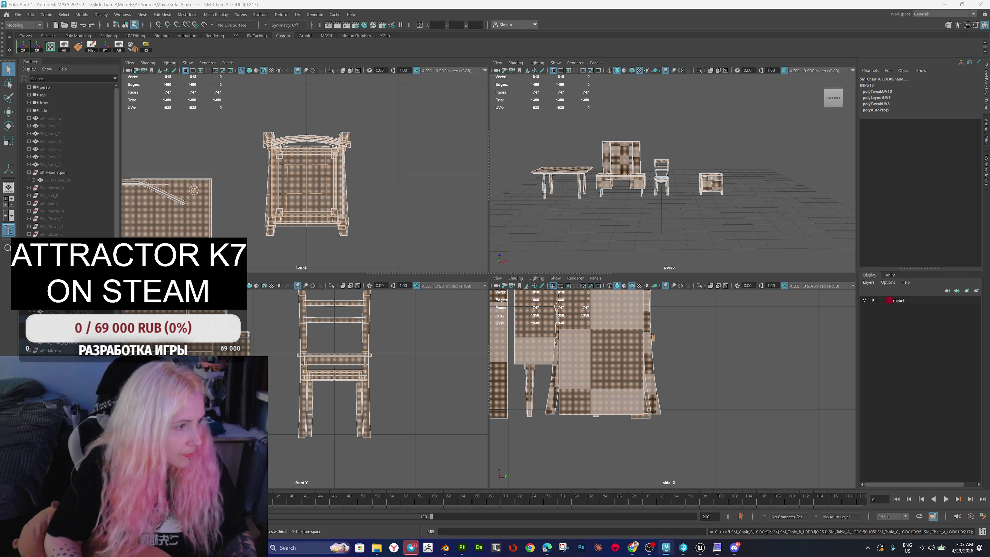
key(ctrl+shift+o)
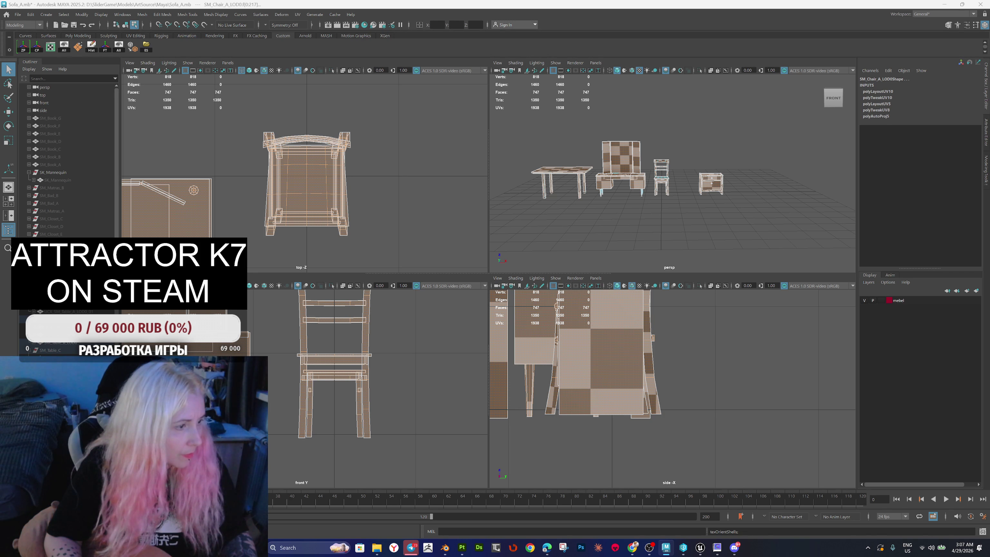
mouse_move(678, 180)
mouse_down()
mouse_move(711, 194)
mouse_move(744, 183)
mouse_up()
scroll(712, 195, down, 5)
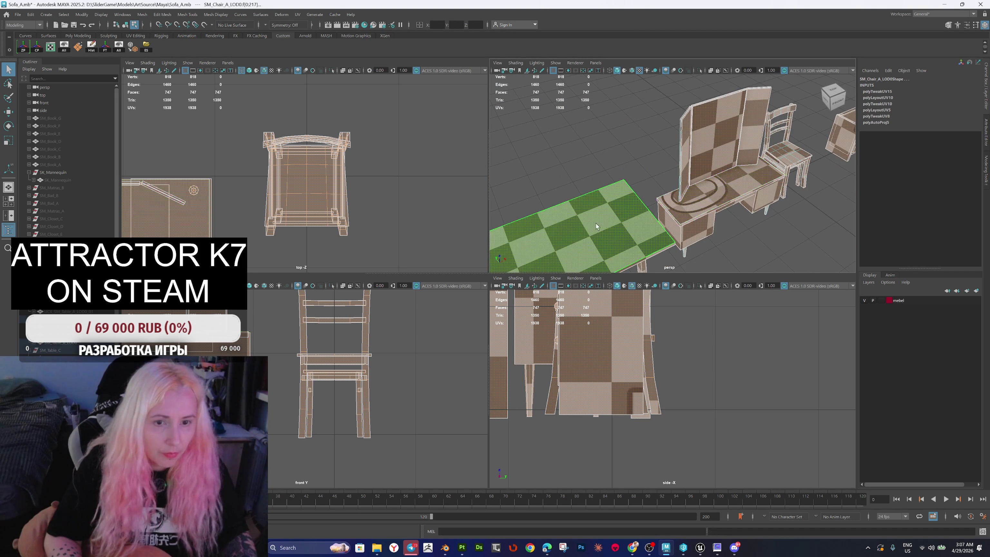
Step: Undo the accidental UV edits on the low table and nightstand top
click(595, 223)
scroll(655, 216, down, 5)
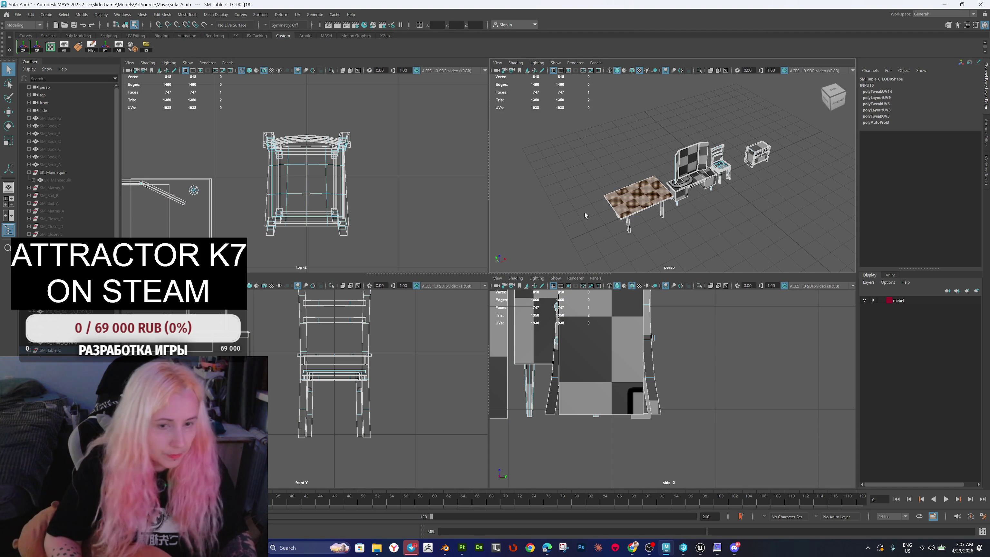
key(w)
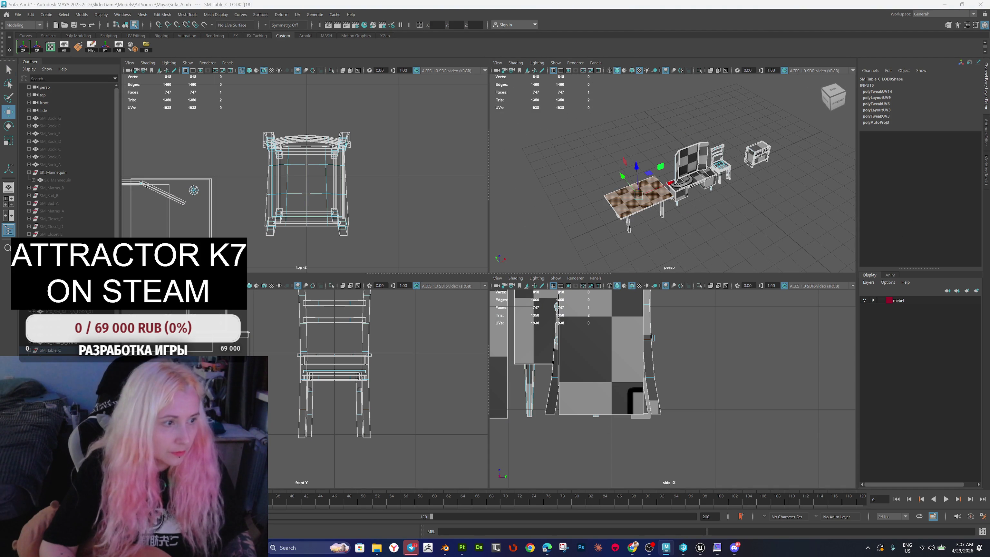
key(ctrl+z)
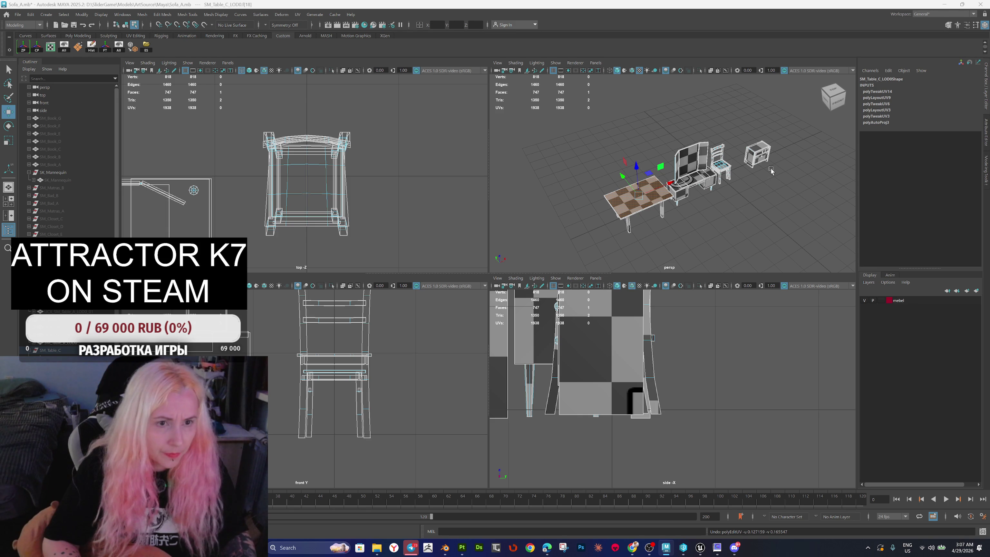
scroll(771, 169, up, 5)
click(751, 163)
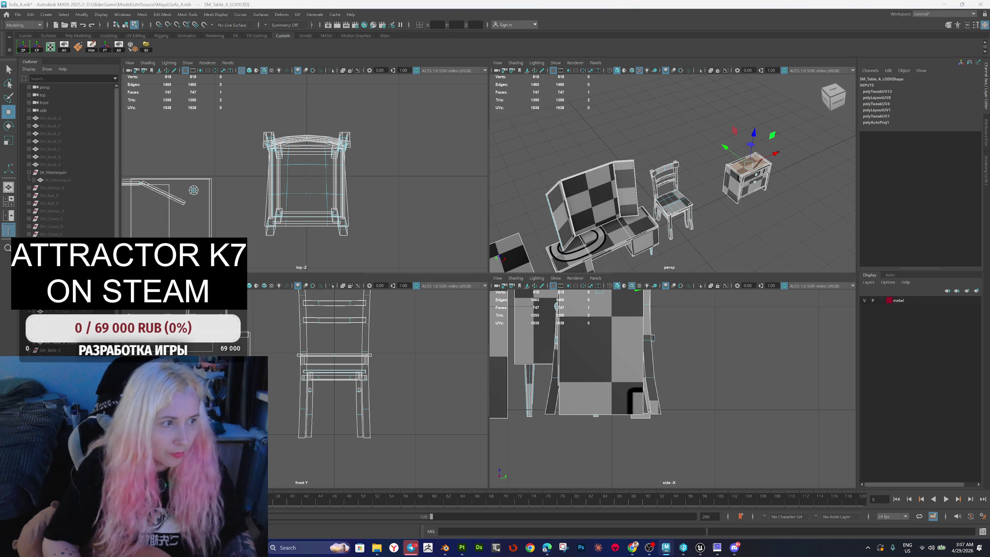
key(ctrl+z)
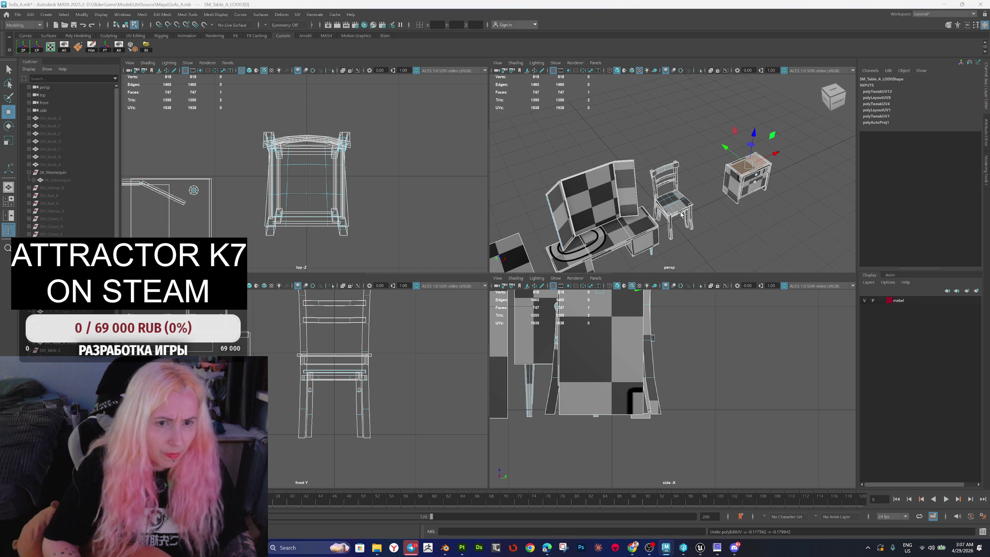
Step: Re-lay out the UVs of the tall table's front and left side panels
mouse_move(536, 198)
alt+mouse_down()
mouse_move(553, 195)
mouse_move(545, 197)
alt+mouse_up()
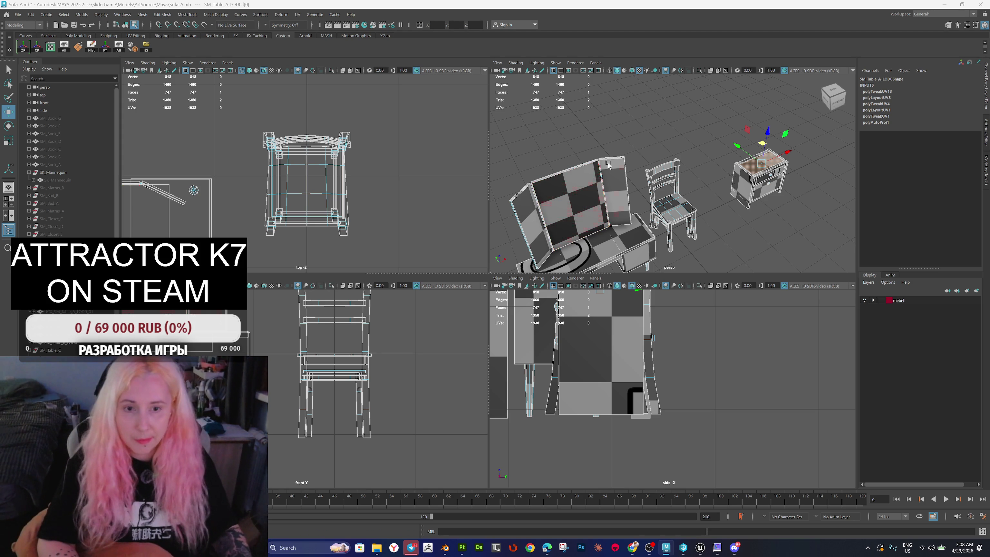
double_click(586, 182)
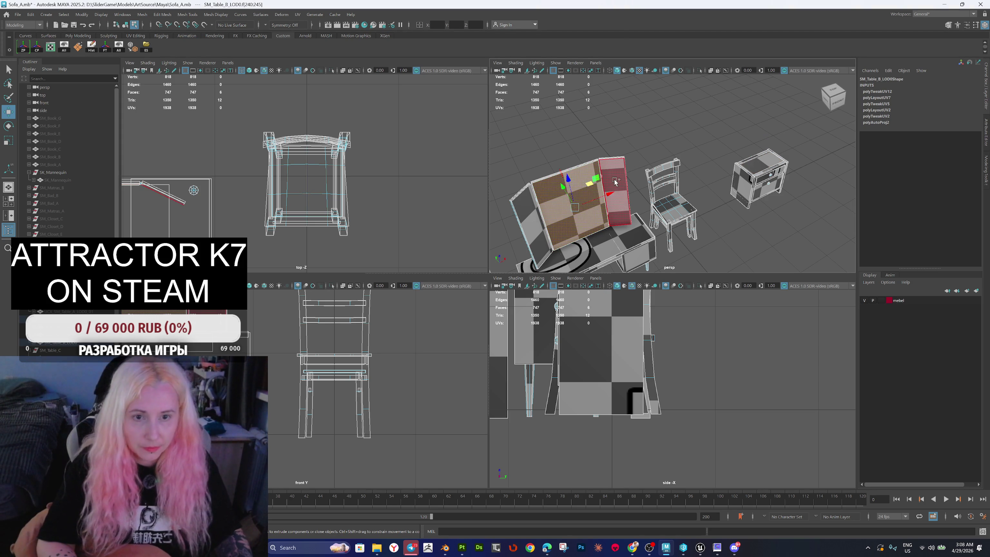
shift+double_click(536, 219)
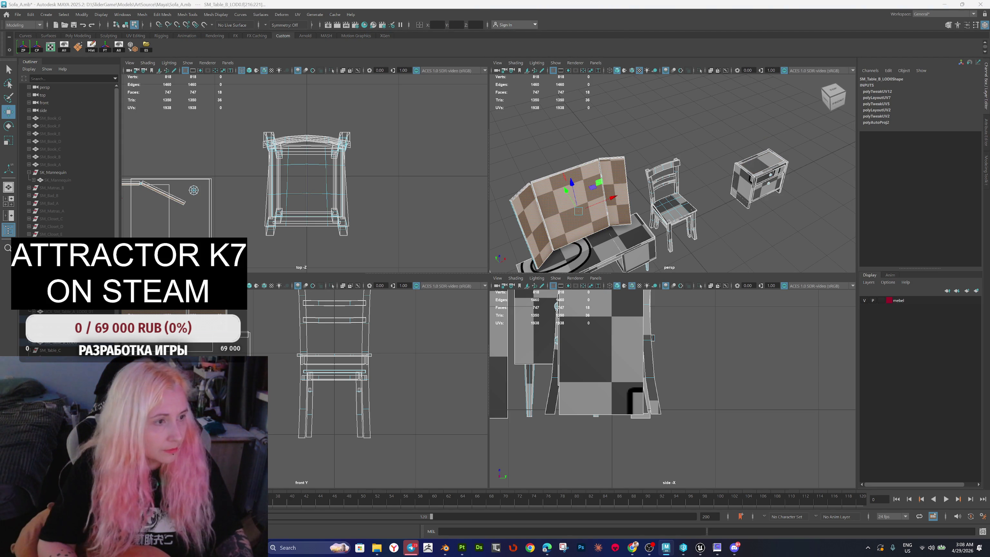
key(ctrl+z)
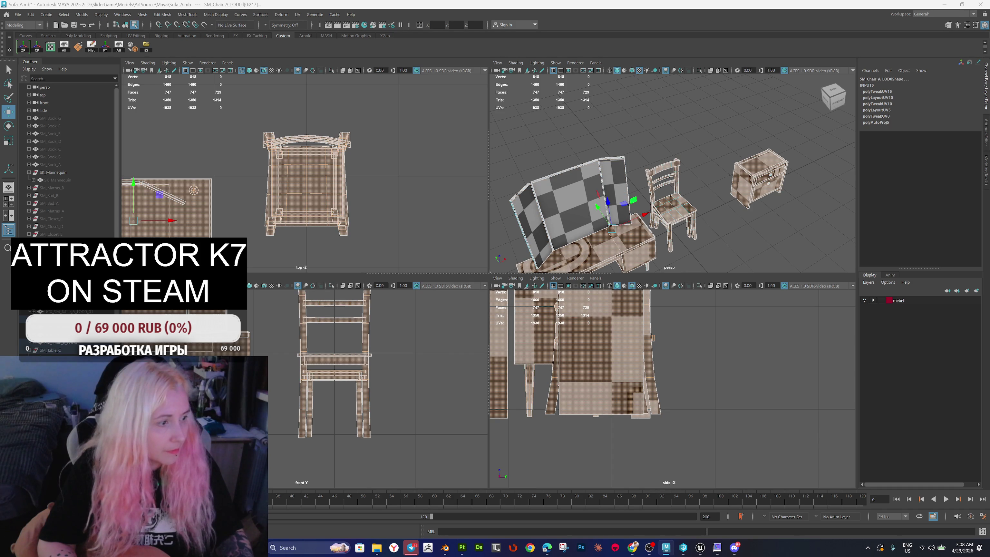
key(shift+z)
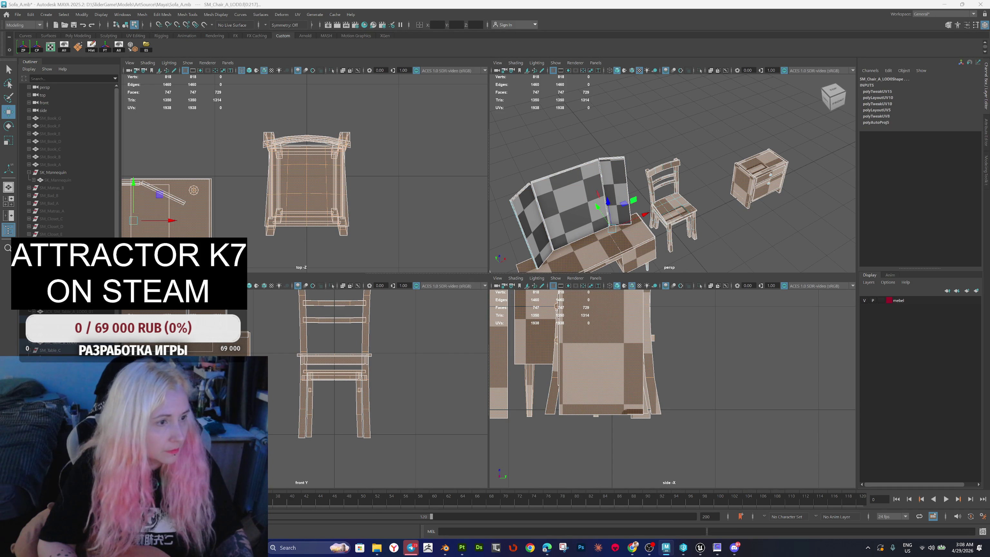
key(ctrl+z)
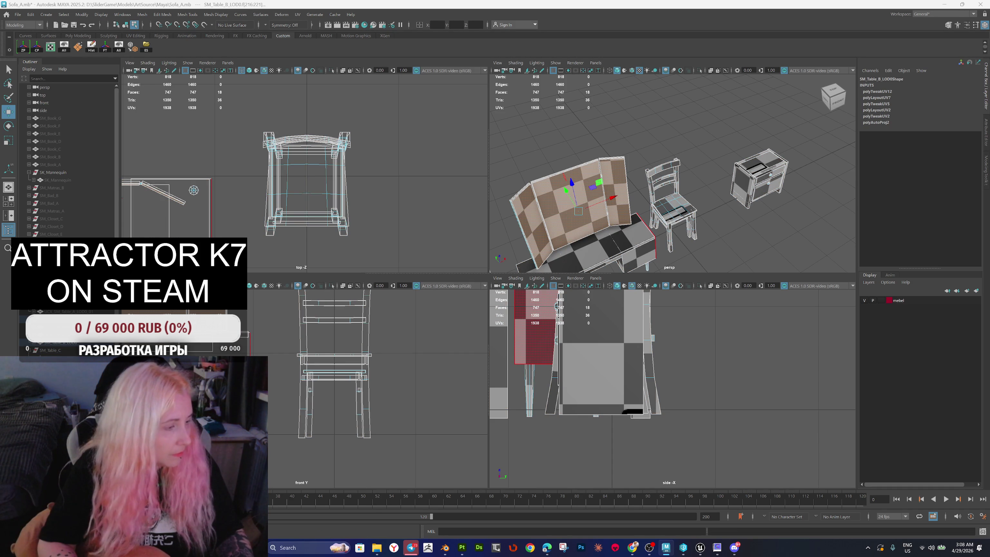
key(shift+z)
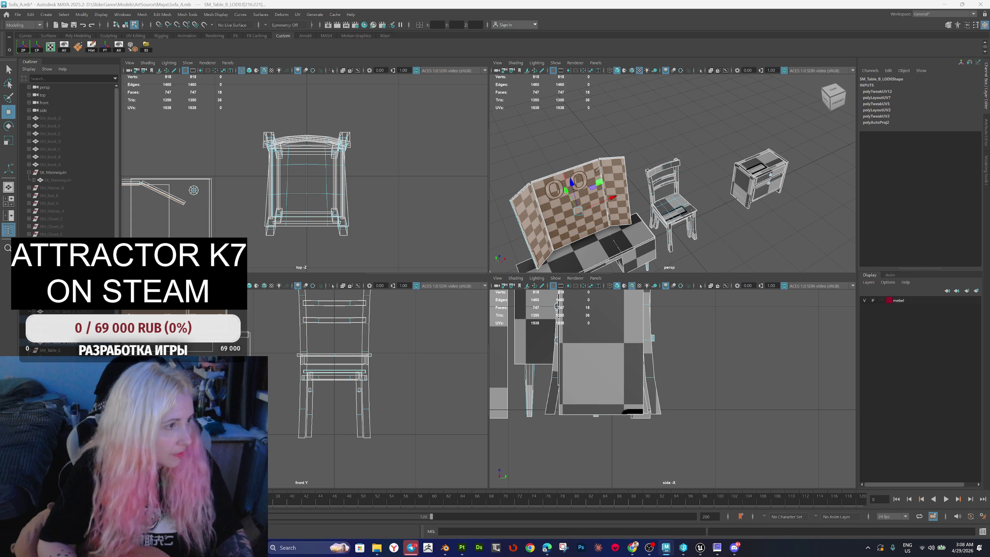
Step: Return to object mode, turn off the checker preview and select only the chair
key(F8)
key(f)
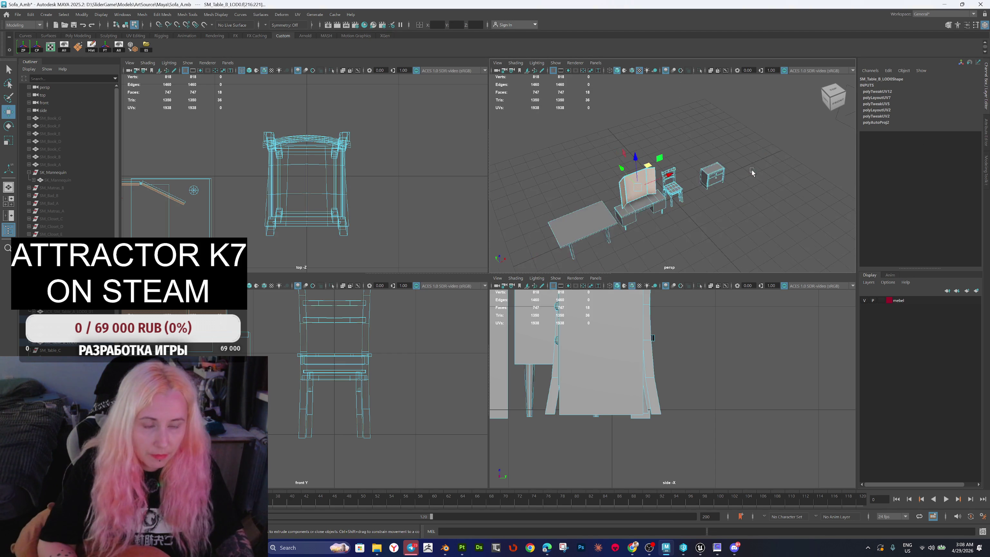
right_click(676, 171)
click(674, 120)
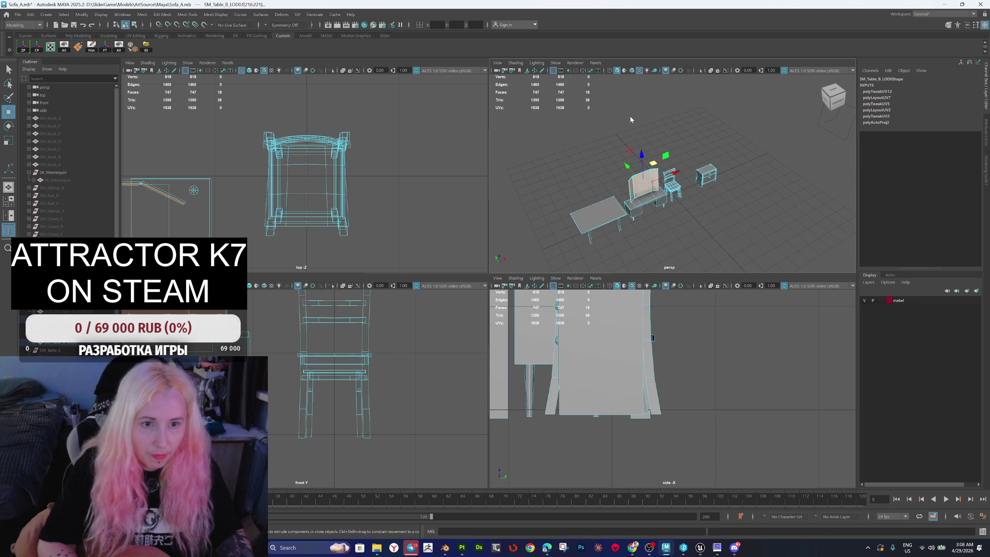
click(675, 129)
click(672, 191)
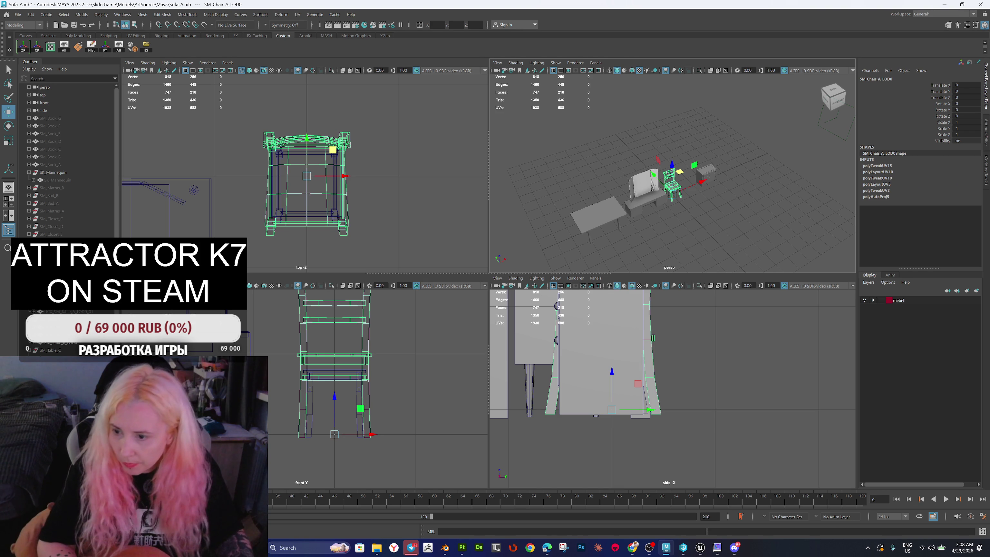
Step: Unhide the collision boxes and select both chairs with their collision boxes
key(shift+h)
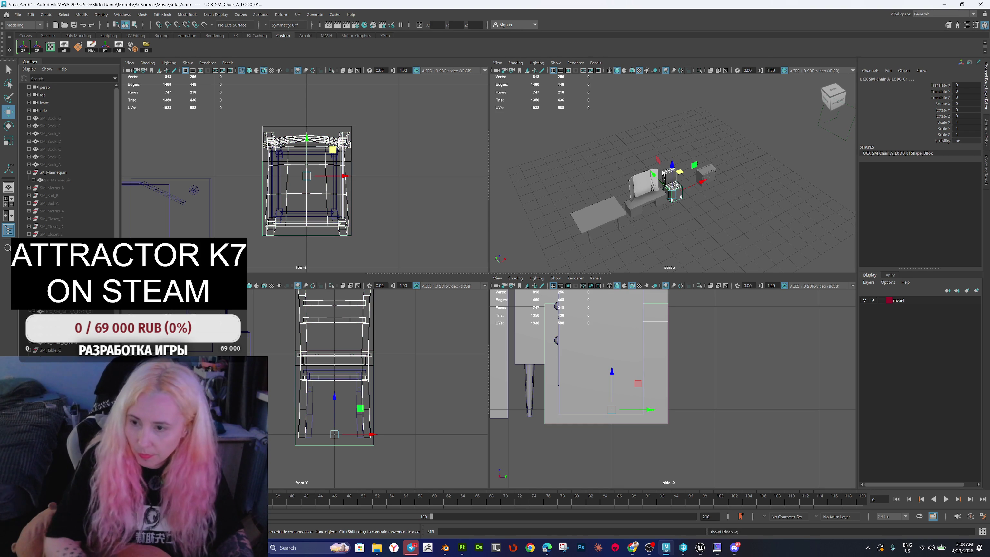
key(f)
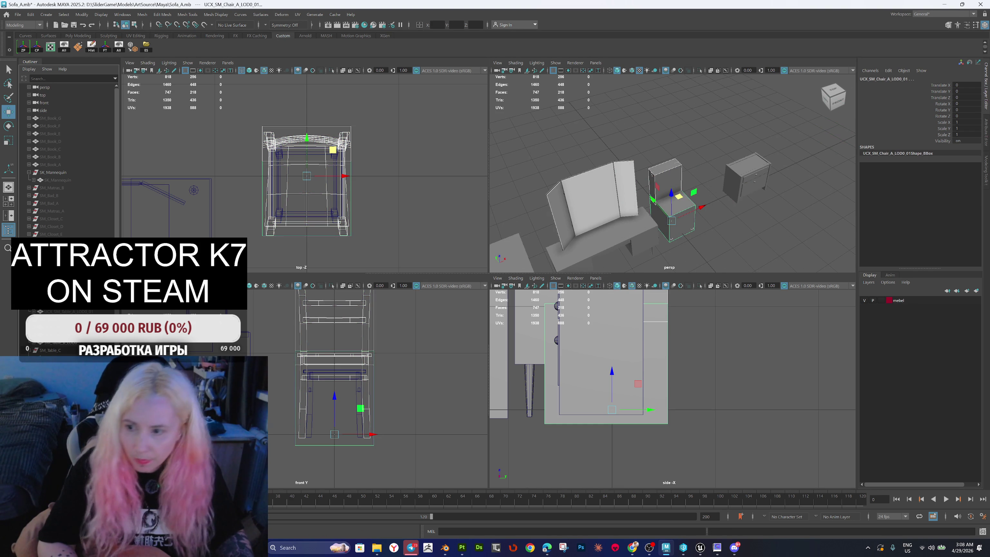
click(335, 370)
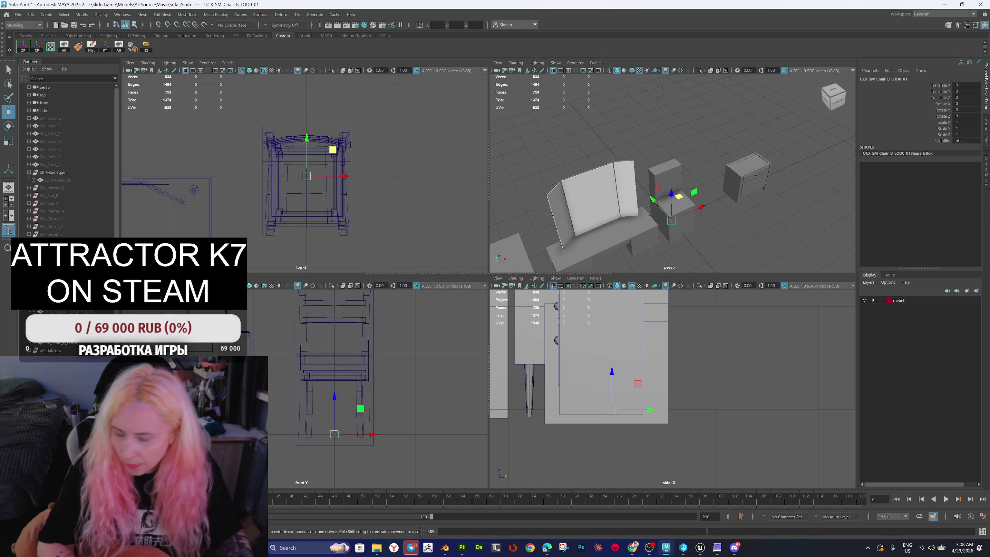
shift+click(334, 375)
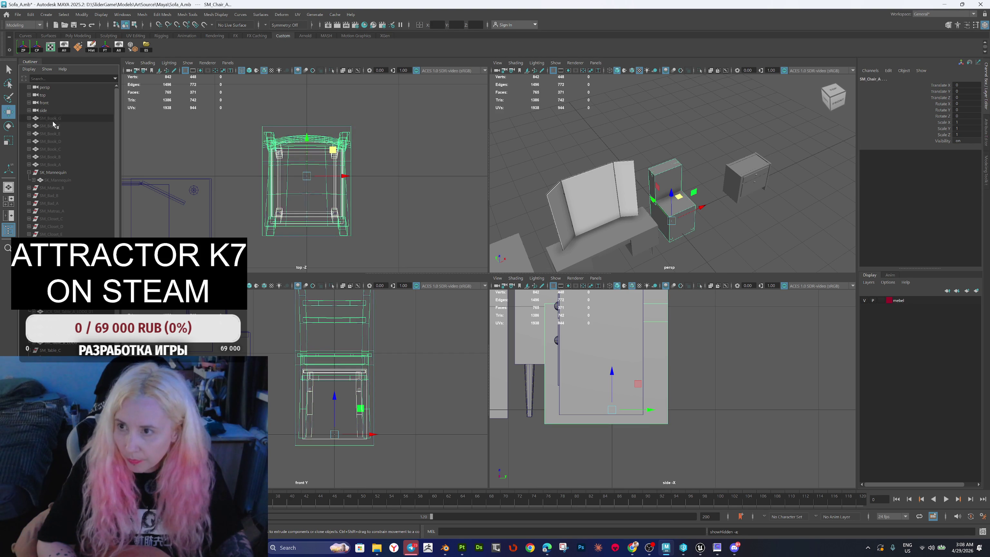
click(17, 15)
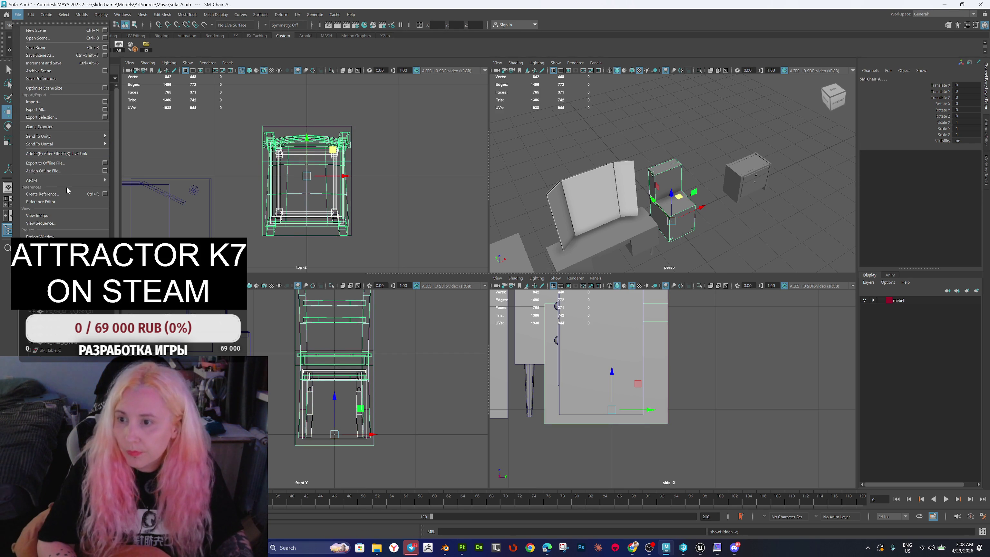
Step: Export the chairs with the Game Exporter, replacing the existing FBX files
click(69, 127)
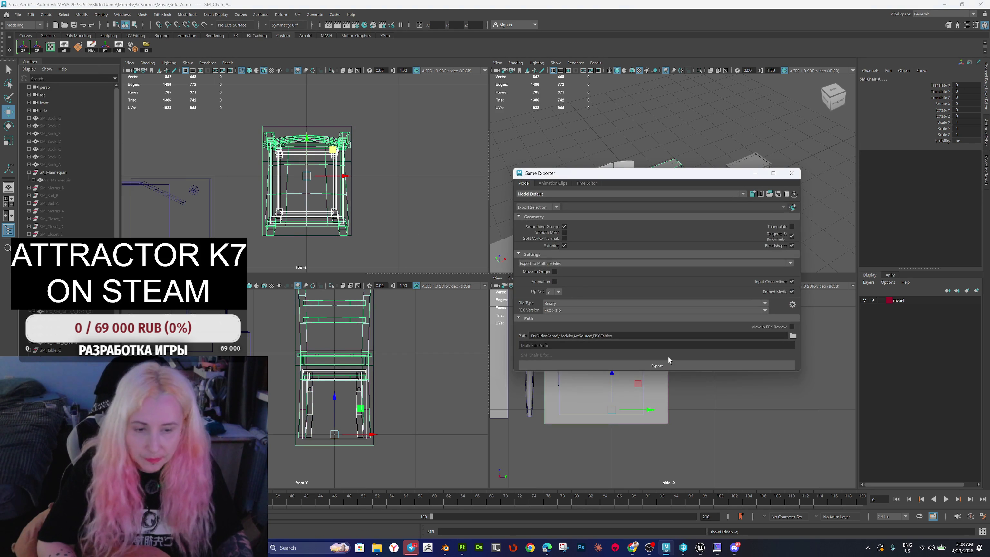
click(662, 364)
click(645, 282)
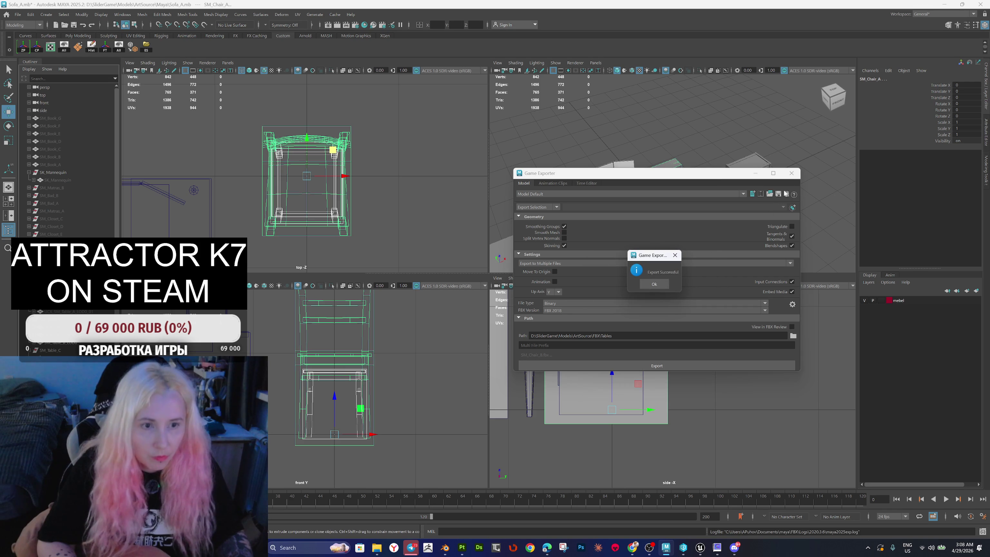
click(664, 284)
click(791, 173)
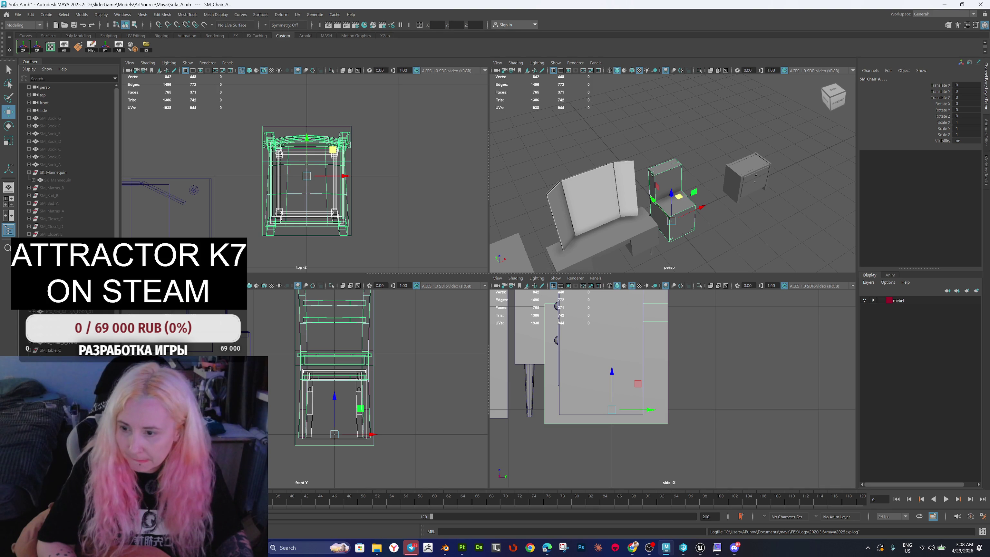
Step: Hide the chairs' UCX collision boxes and move SM_Chair_A sideways along X
click(273, 183)
click(263, 183)
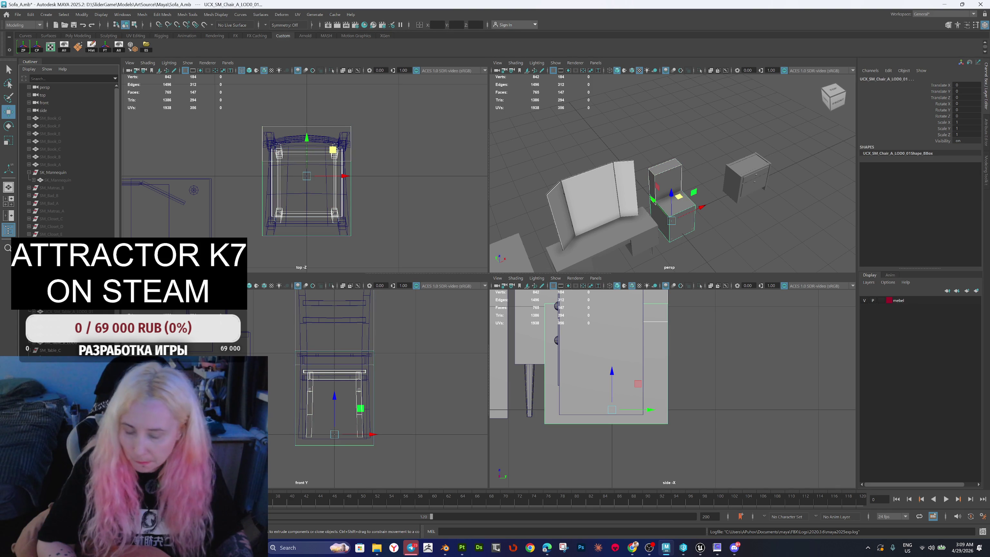
key(h)
key(Up)
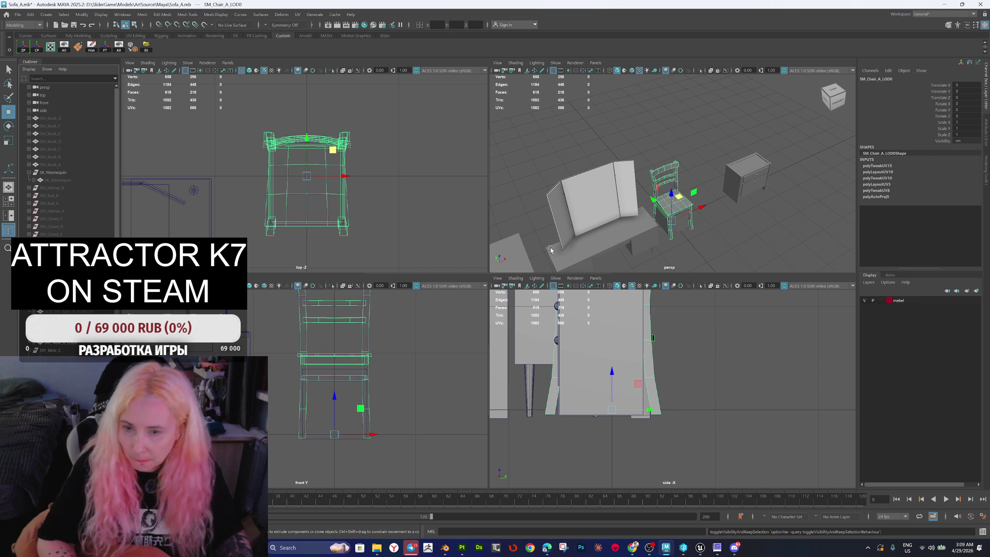
drag(700, 211, 736, 222)
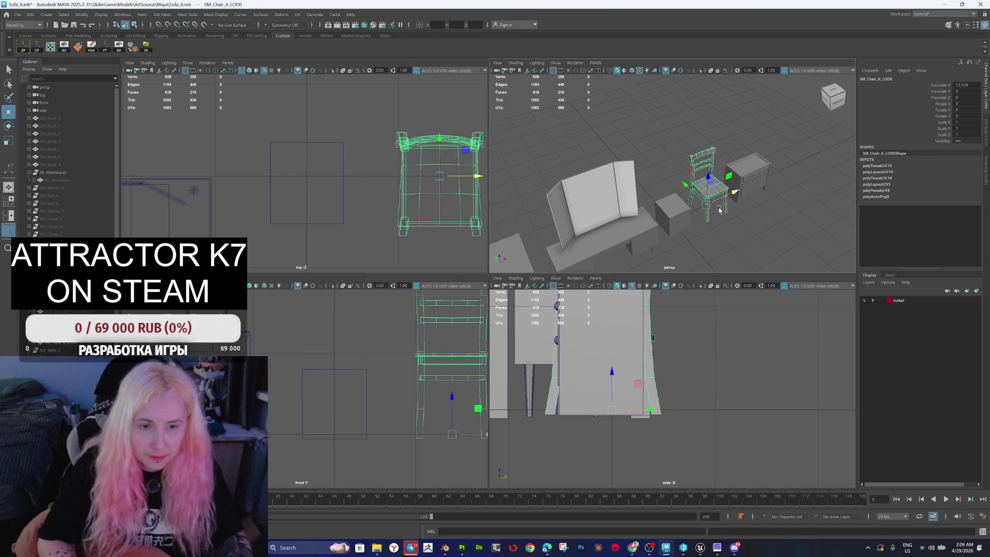
click(675, 221)
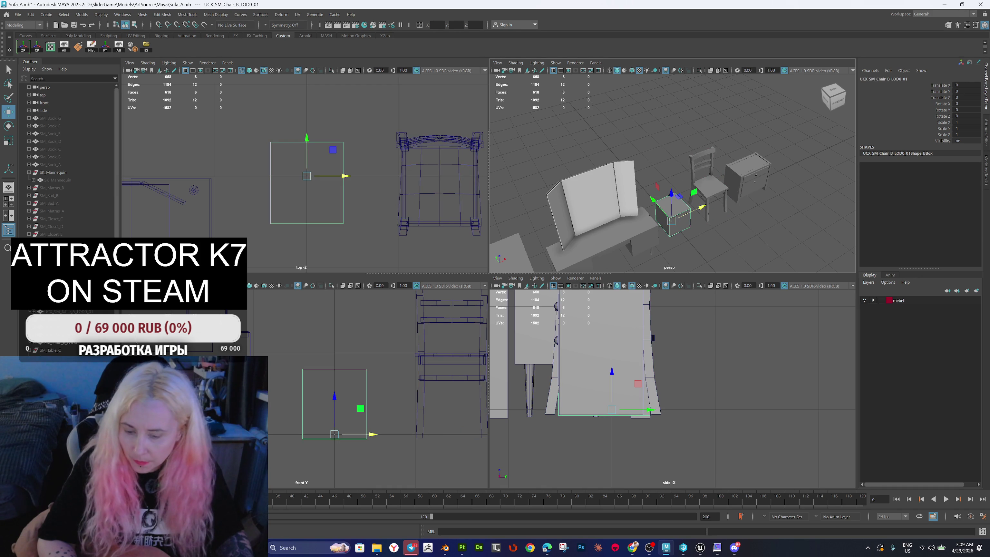
key(h)
key(Up)
key(h)
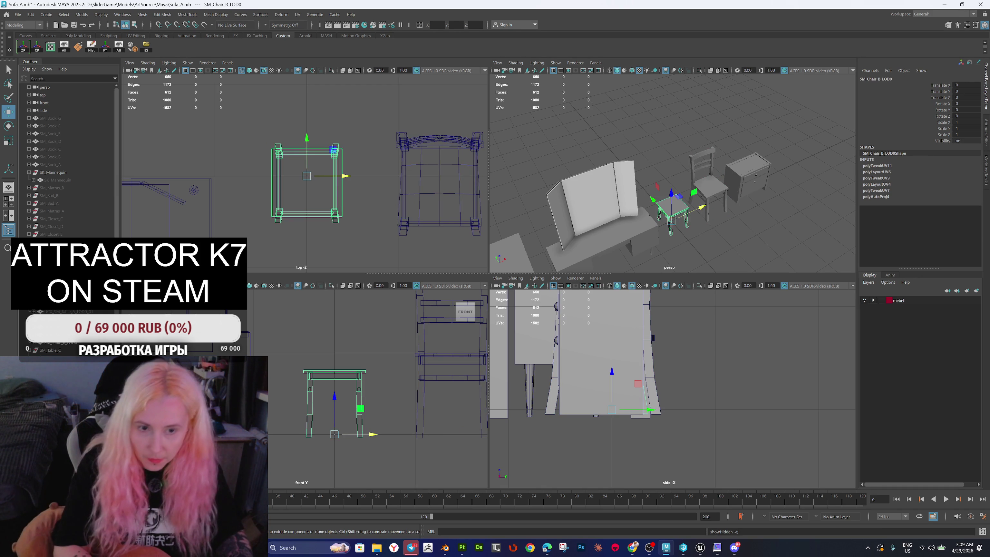
Step: Export all the furniture over bake.fbx and switch to Substance 3D Painter
scroll(731, 240, down, 4)
alt+drag(732, 240, 706, 224)
mouse_move(534, 151)
mouse_down()
mouse_move(645, 210)
mouse_move(728, 211)
mouse_up()
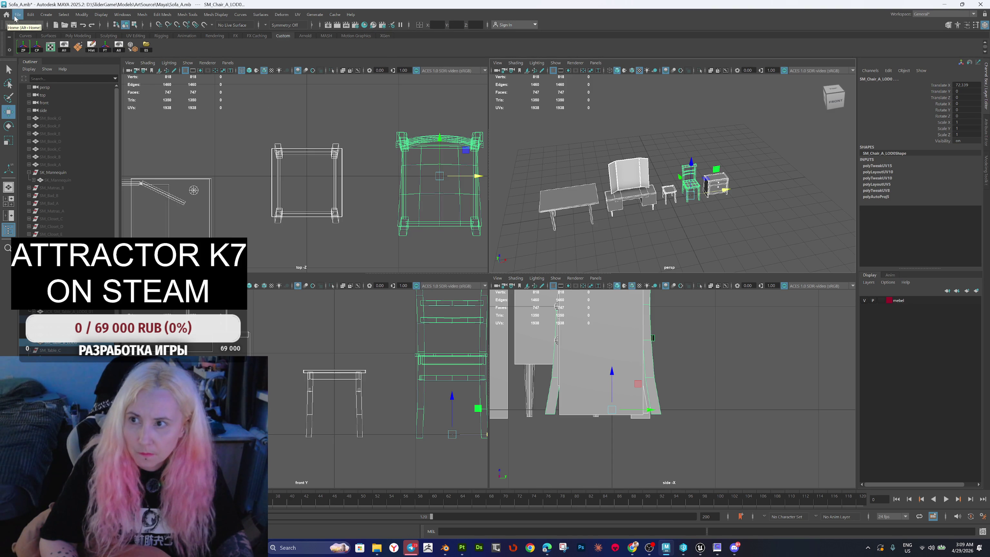
click(146, 48)
double_click(348, 185)
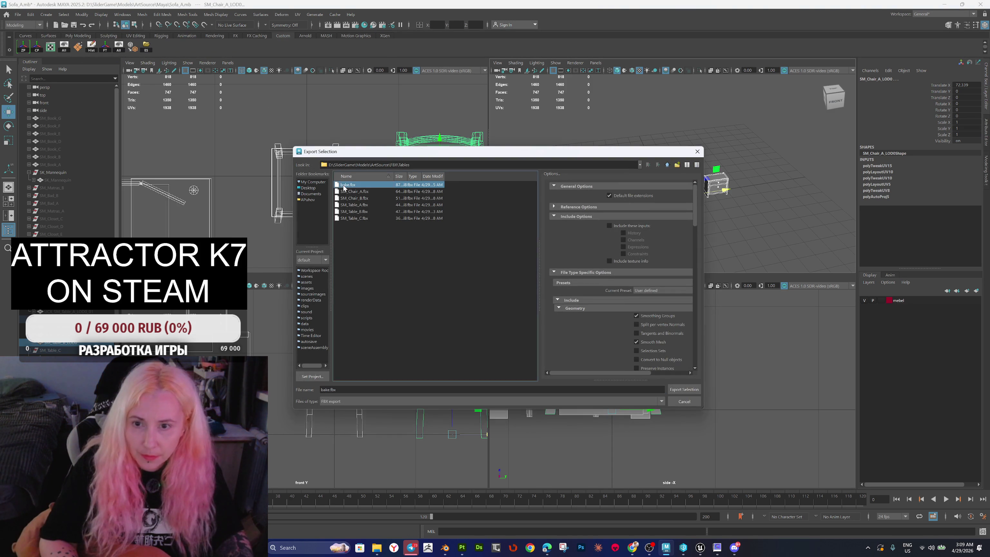
click(469, 292)
mouse_move(699, 553)
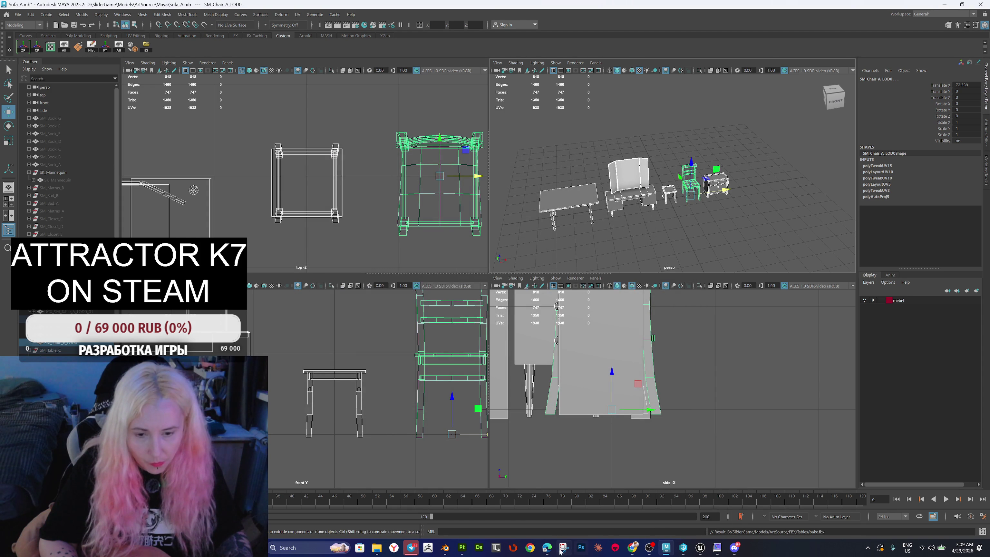
click(462, 548)
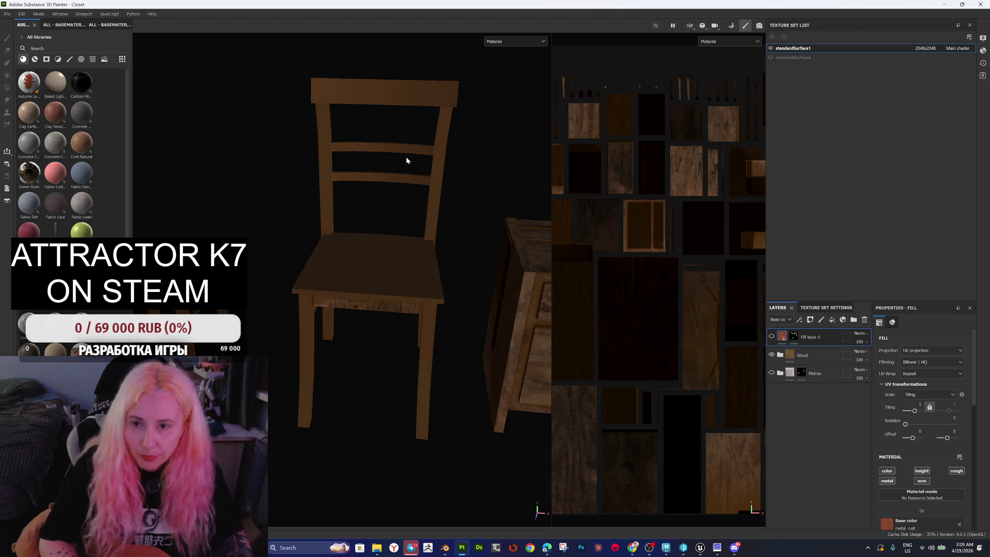
Step: Reload the updated furniture mesh through Edit > Project configuration
click(7, 13)
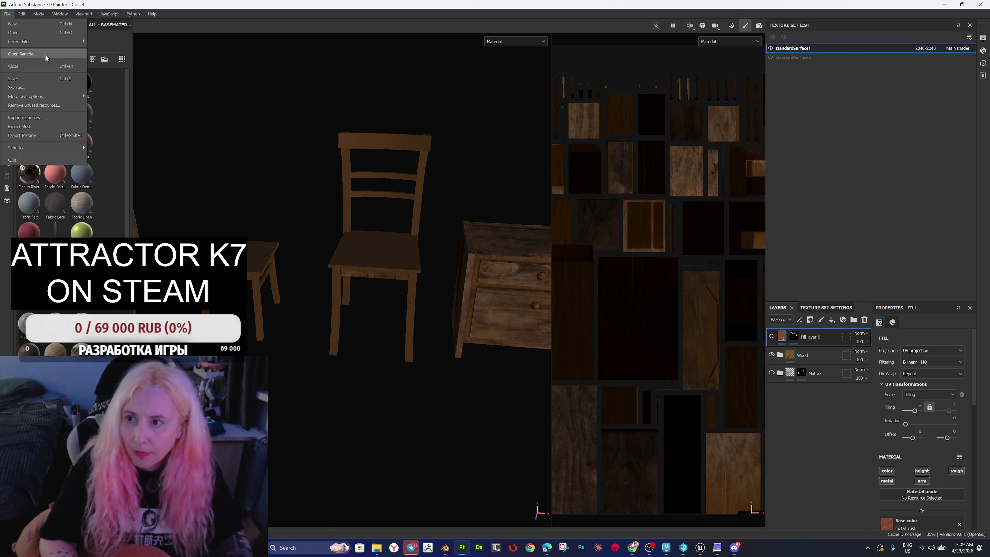
click(27, 15)
click(37, 50)
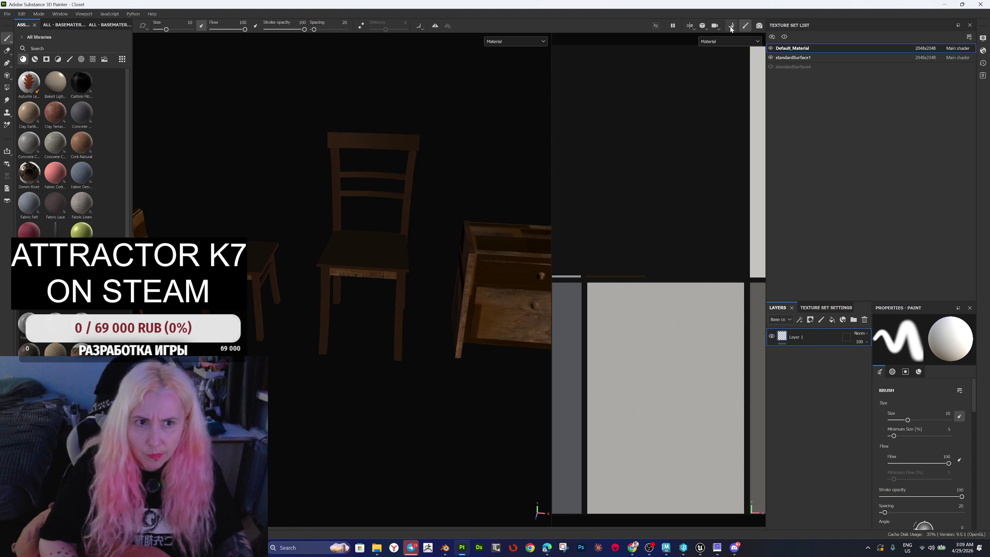
Step: Bake the selected mesh-map textures, then return to Maya
key(ctrl+b)
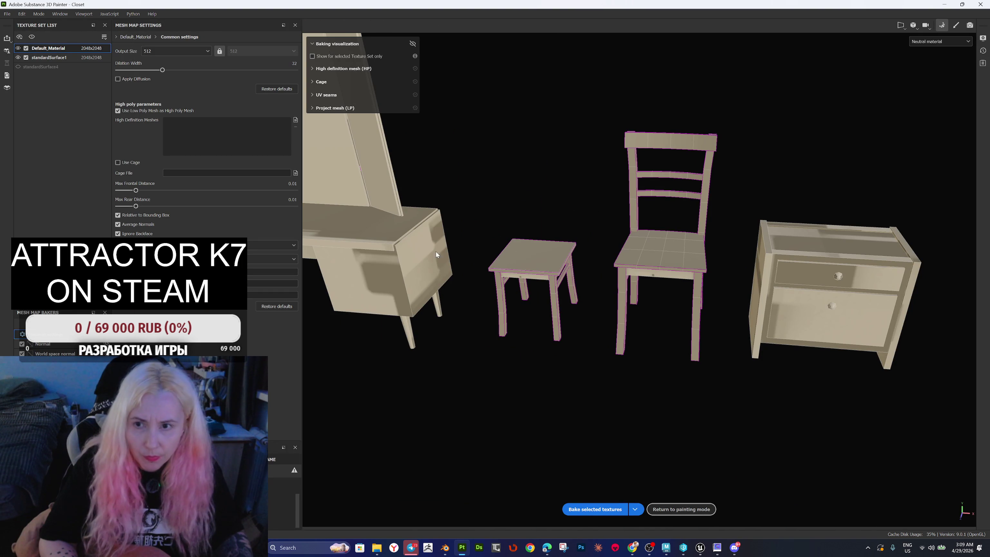
click(596, 509)
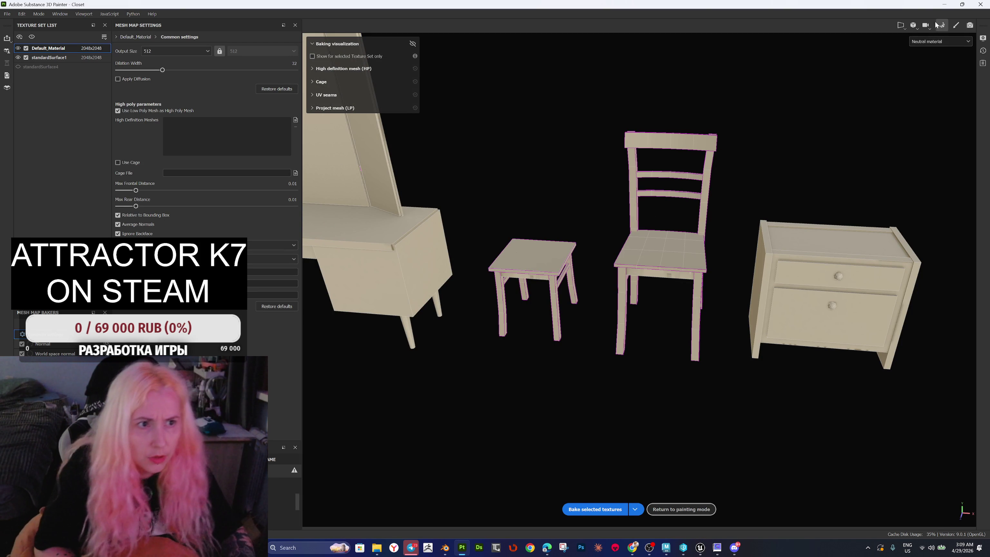
key(alt+Tab)
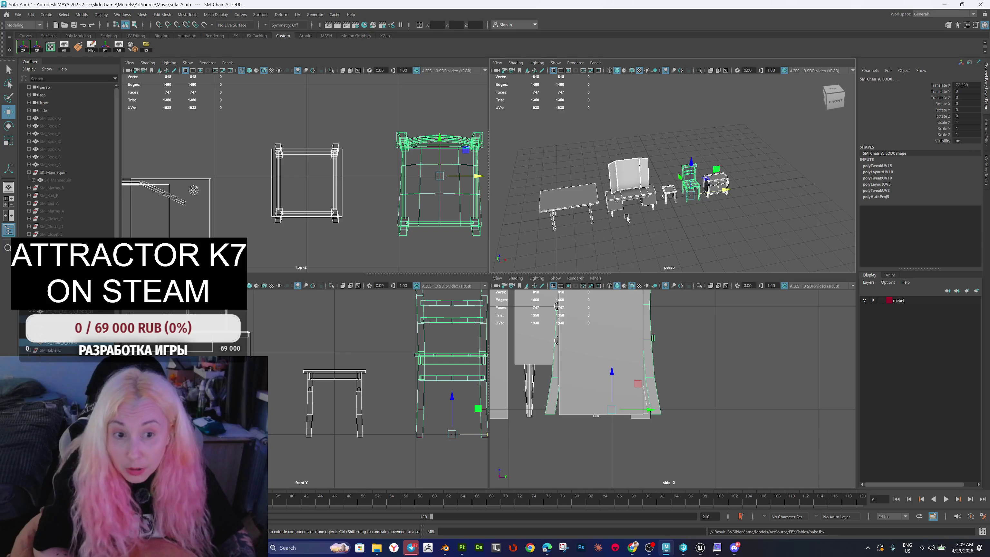
Step: Select all faces of the chair and stool to check their checker texture, then clear
scroll(686, 197, up, 3)
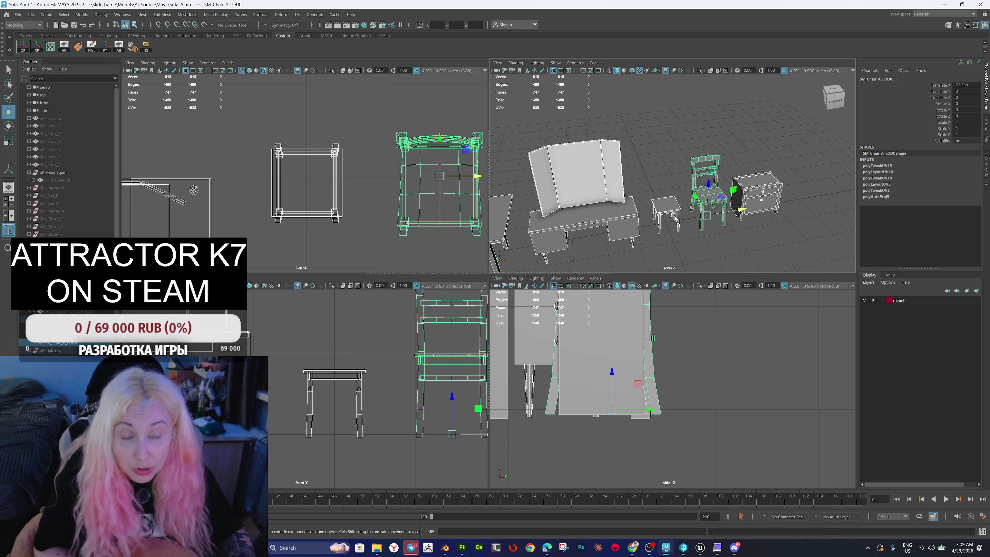
click(682, 216)
click(704, 203)
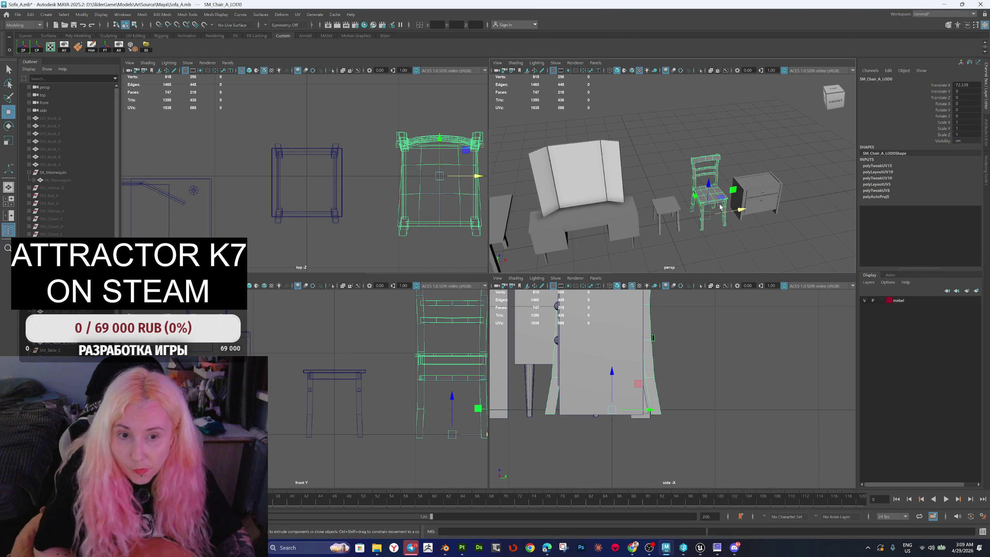
scroll(725, 206, up, 3)
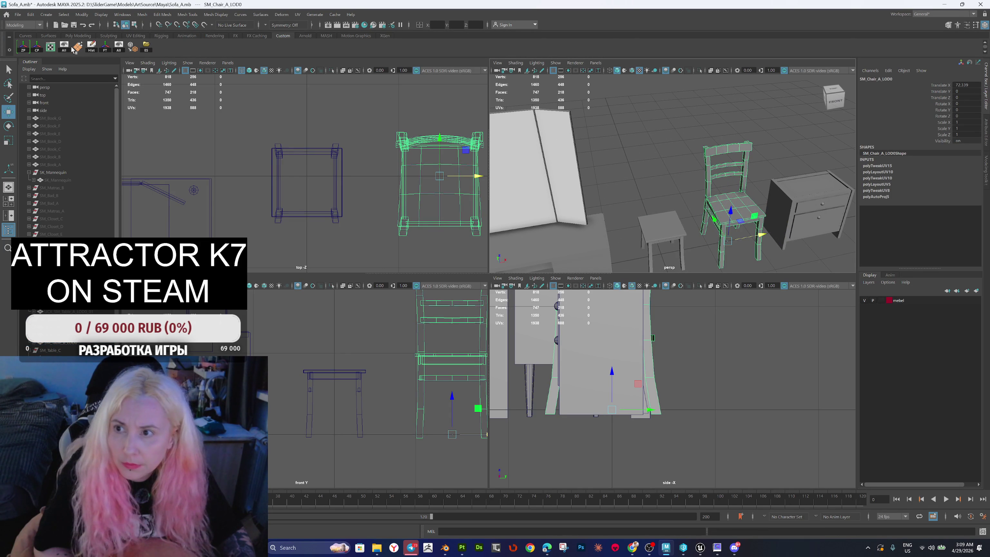
click(51, 48)
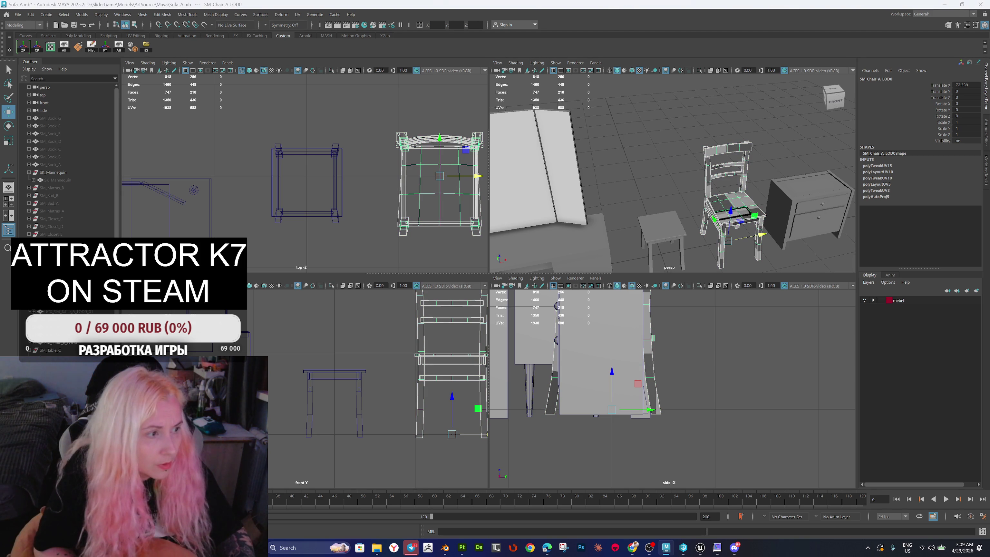
key(ctrl+F11)
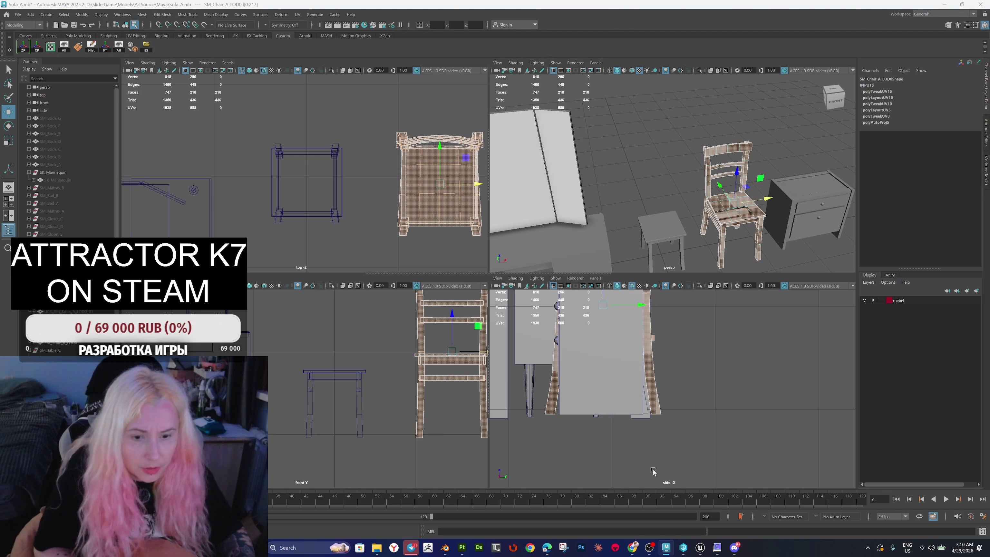
mouse_move(462, 550)
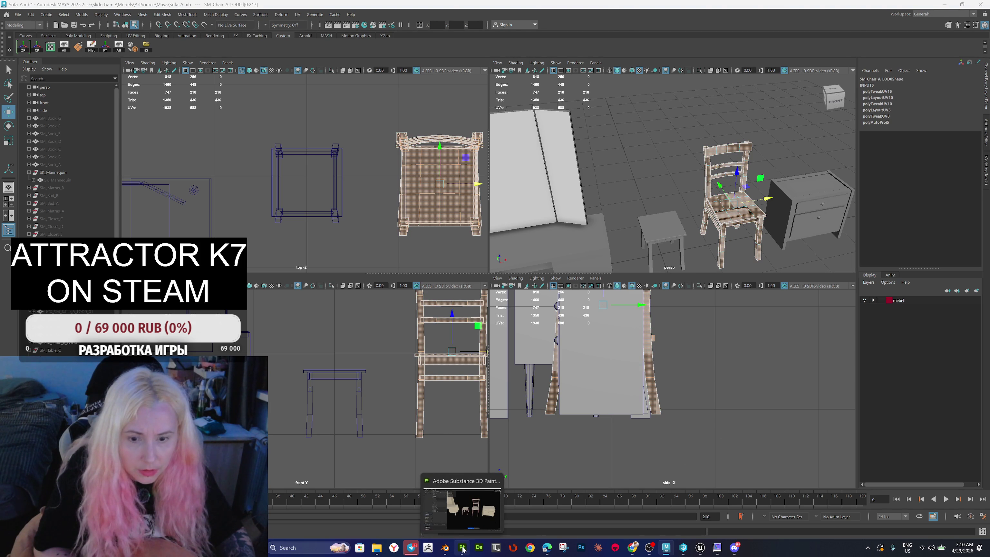
scroll(694, 230, down, 5)
click(659, 229)
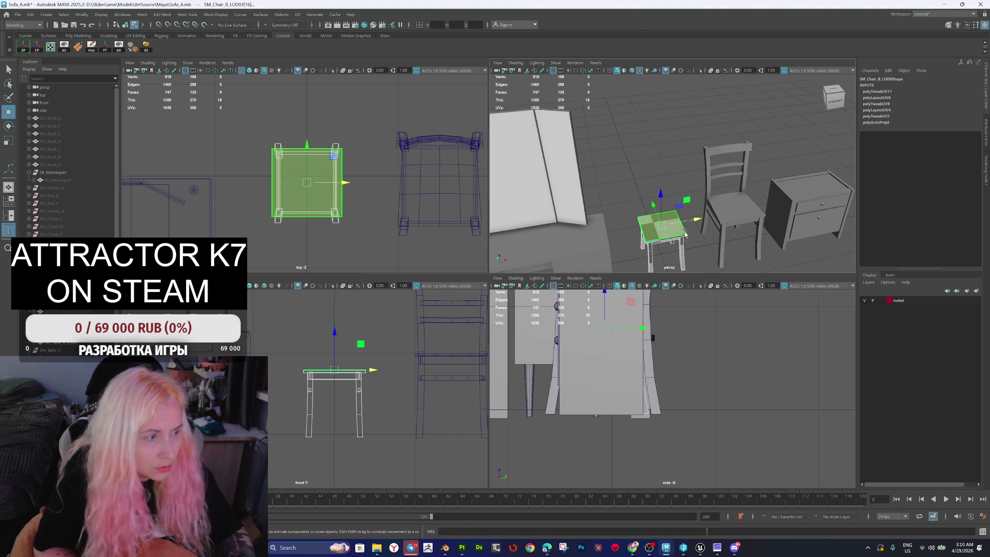
key(ctrl+F11)
scroll(713, 222, down, 2)
click(709, 217)
right_click(717, 146)
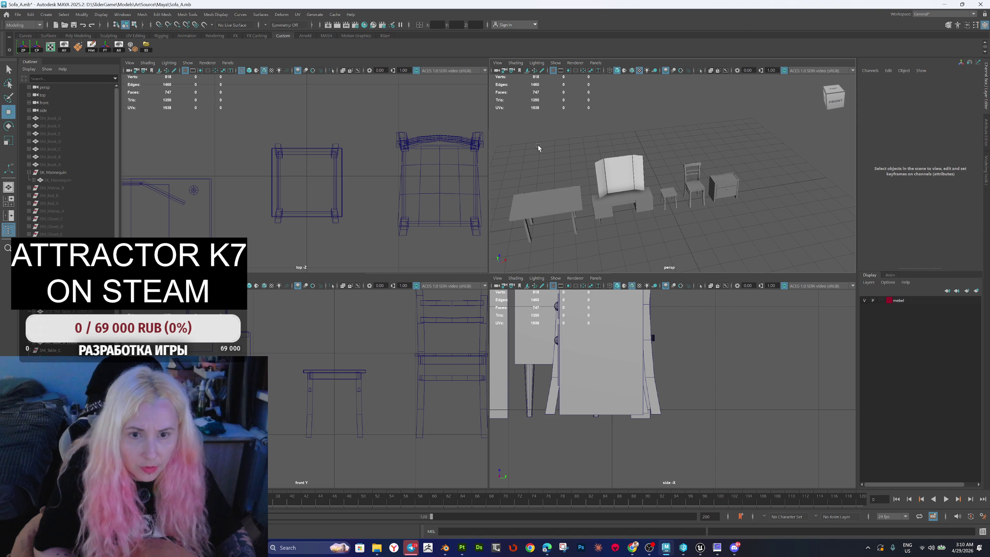
Step: Export the selected furniture to bake.fbx, replacing the existing file
drag(538, 145, 731, 195)
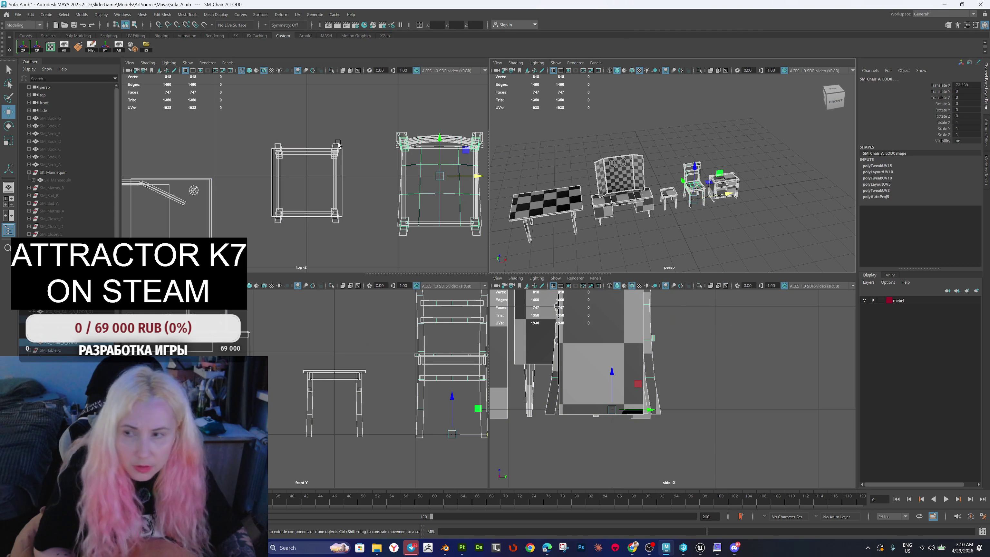
click(146, 47)
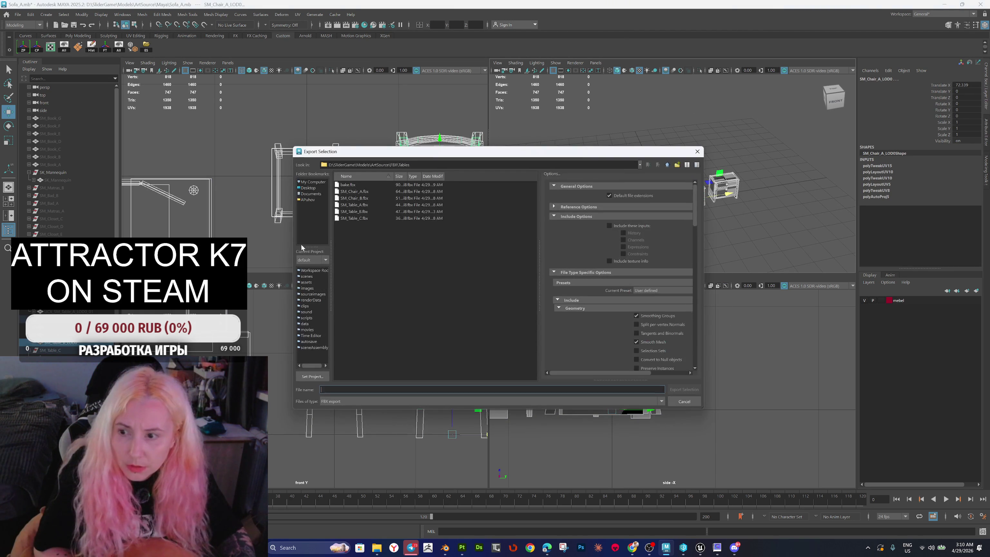
double_click(348, 184)
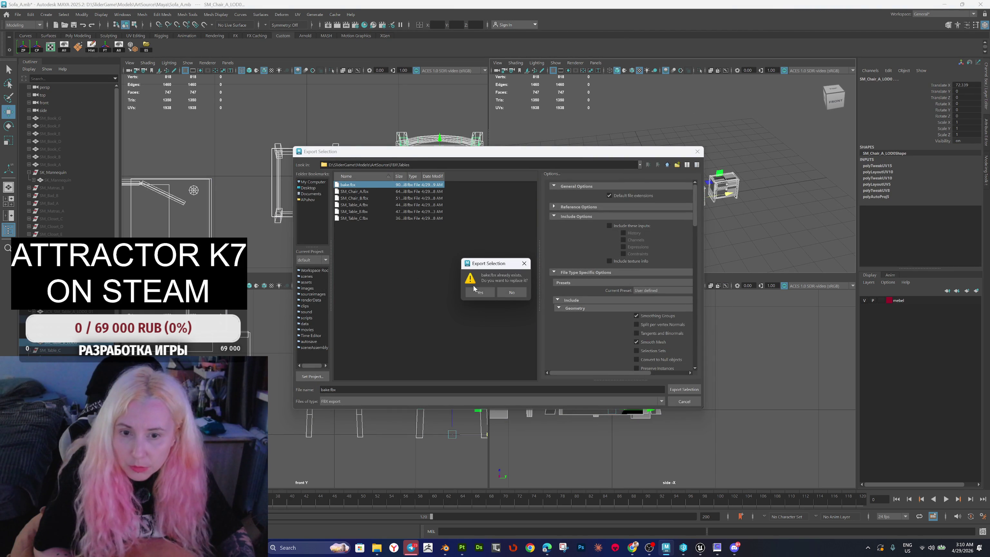
click(480, 291)
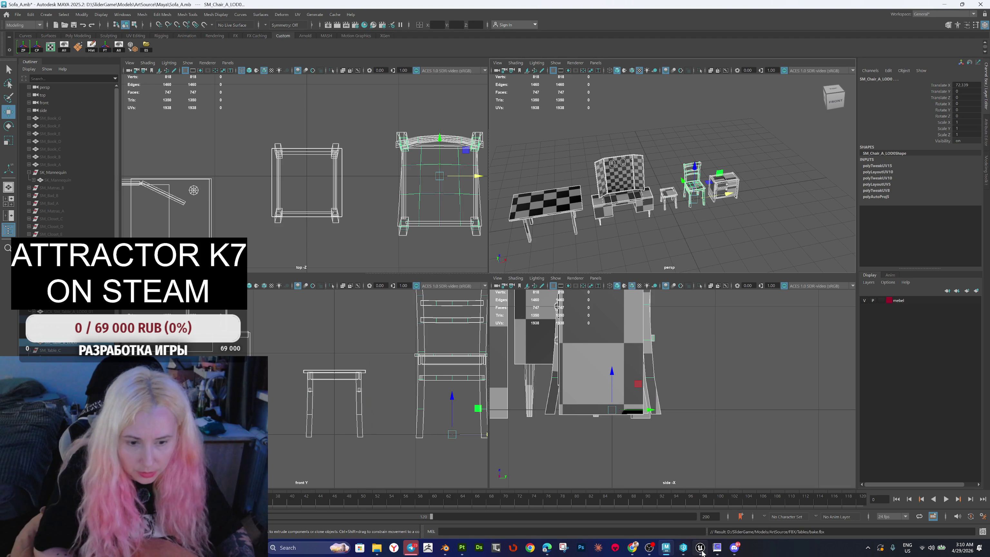
mouse_move(701, 550)
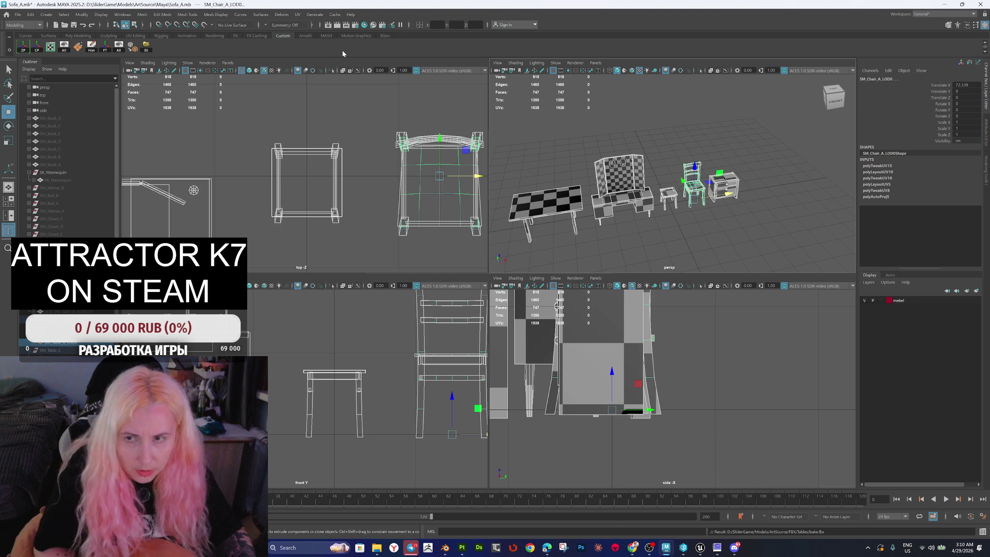
click(384, 25)
Step: Close the material editor and select the left panel faces of the sofa back
scroll(265, 207, down, 5)
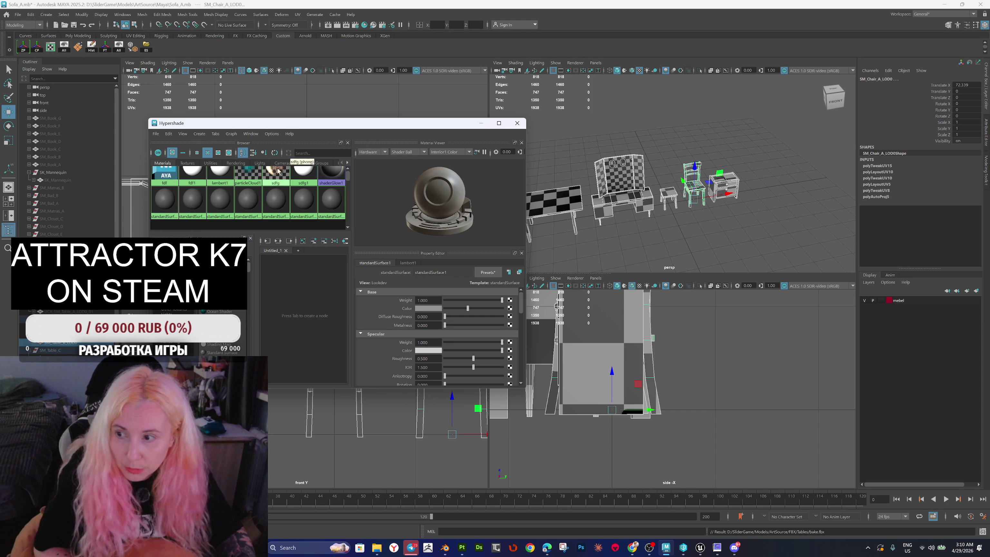
click(517, 123)
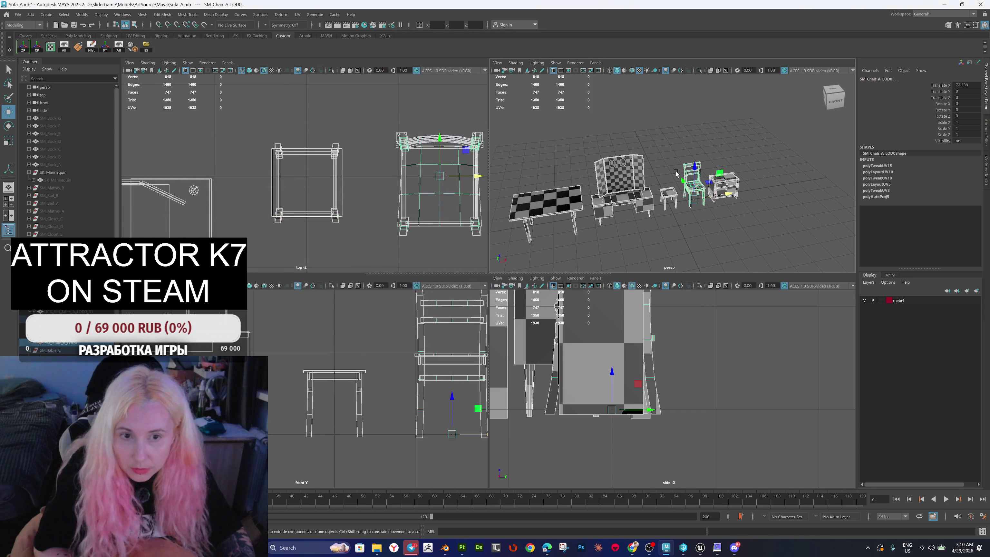
scroll(625, 174, up, 3)
drag(603, 177, 621, 171)
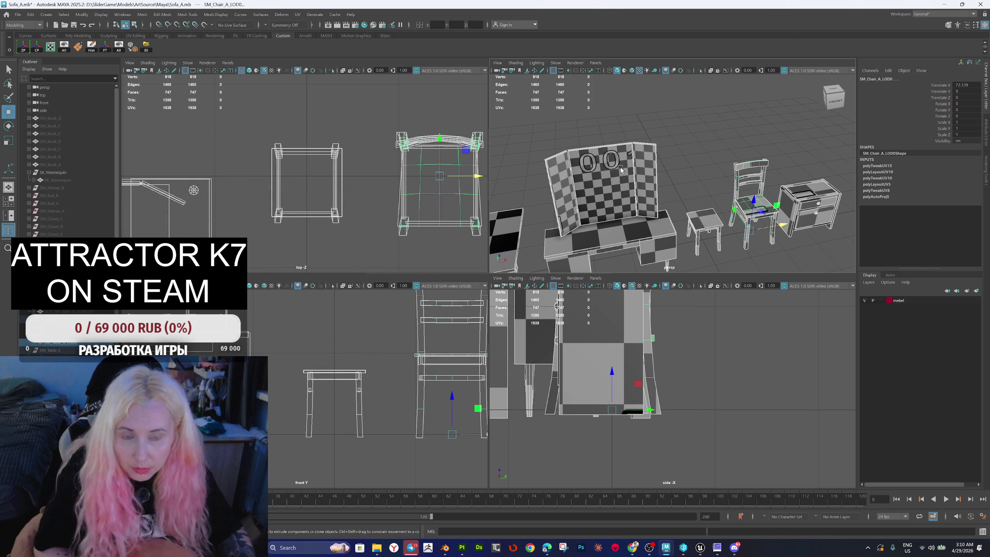
right_click(610, 131)
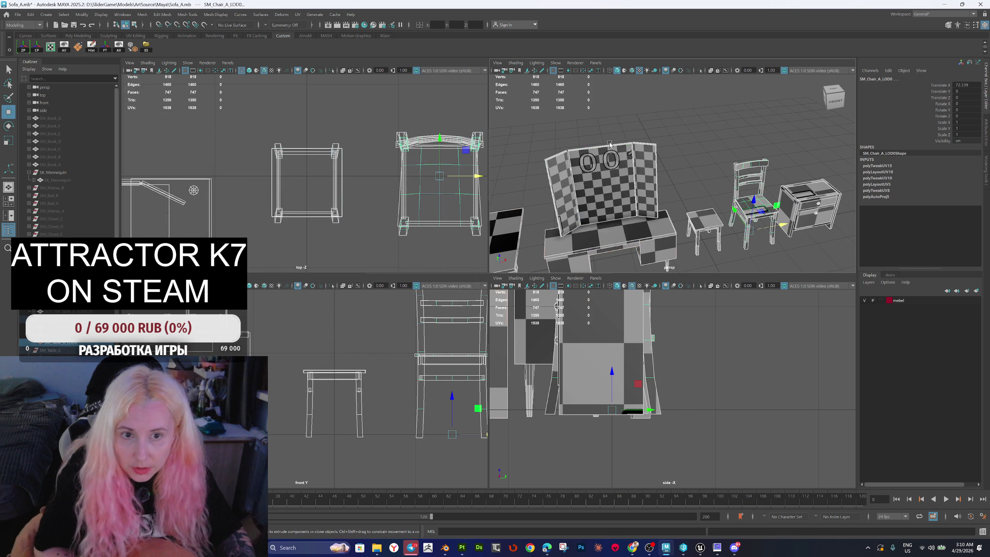
click(610, 145)
key(F11)
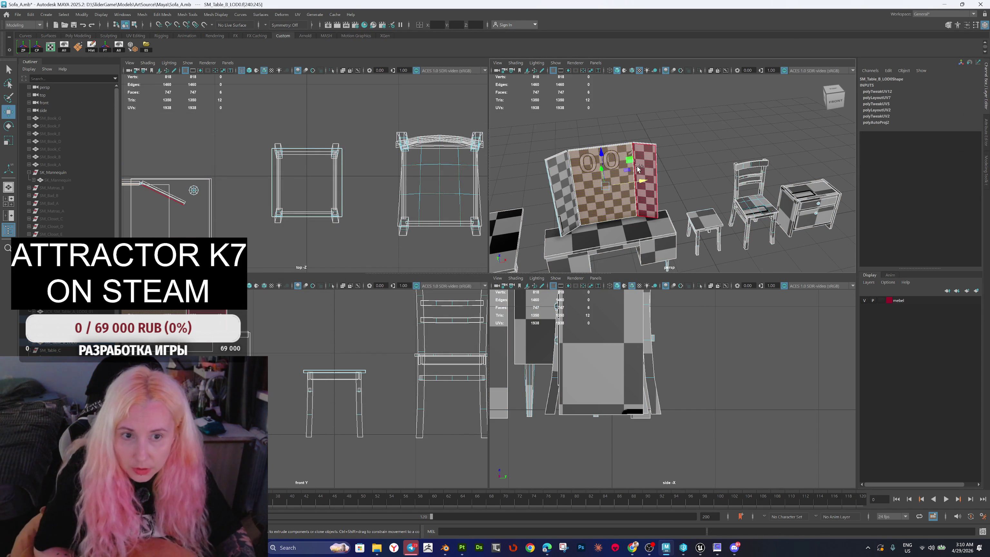
click(566, 175)
Step: Browse the Hypershade material browser, close it and clear the selection
click(364, 25)
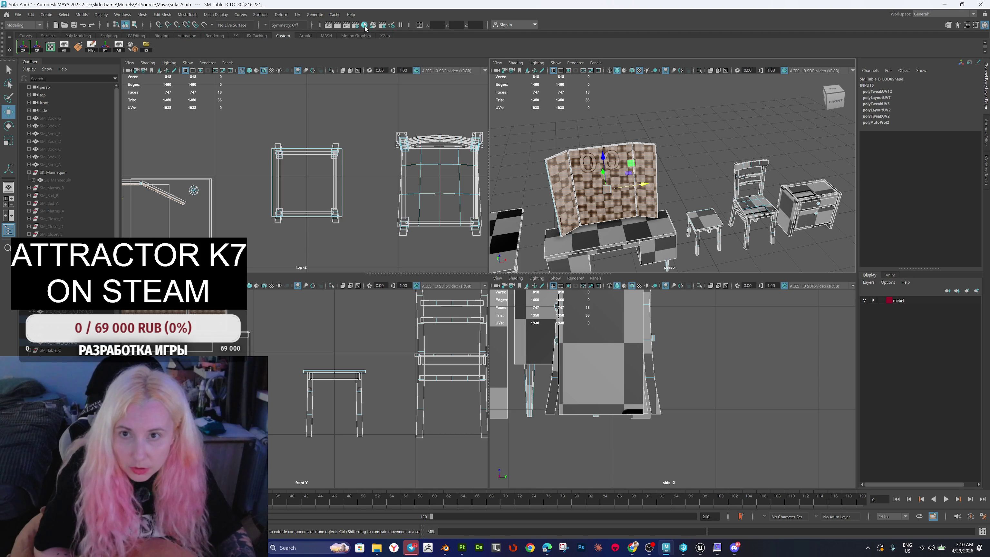
scroll(253, 217, down, 5)
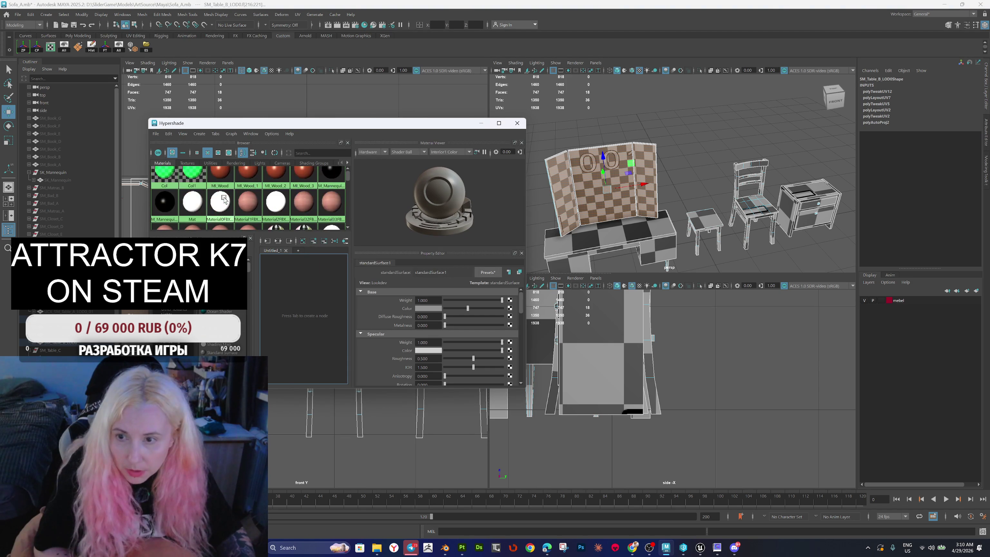
scroll(225, 205, down, 2)
scroll(222, 201, down, 6)
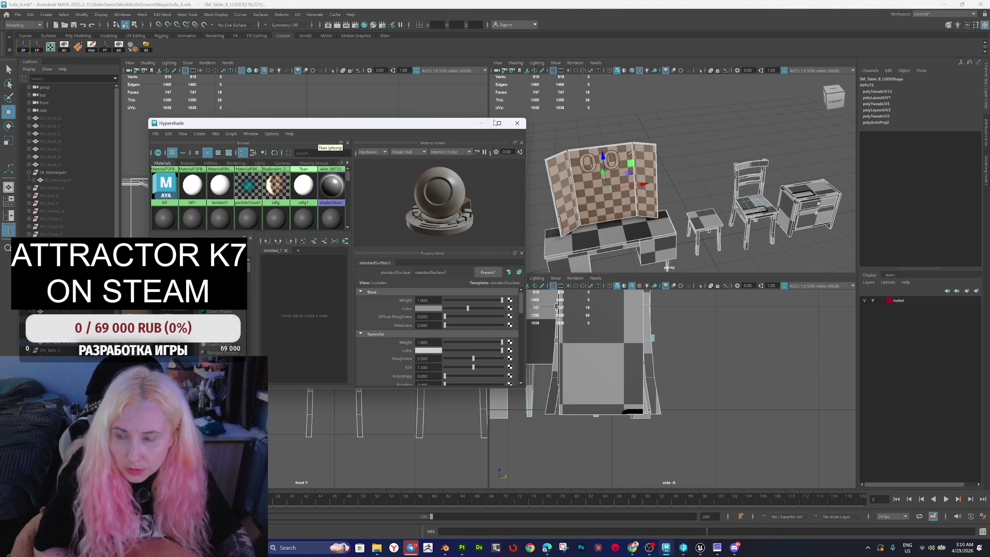
click(516, 124)
scroll(641, 130, down, 3)
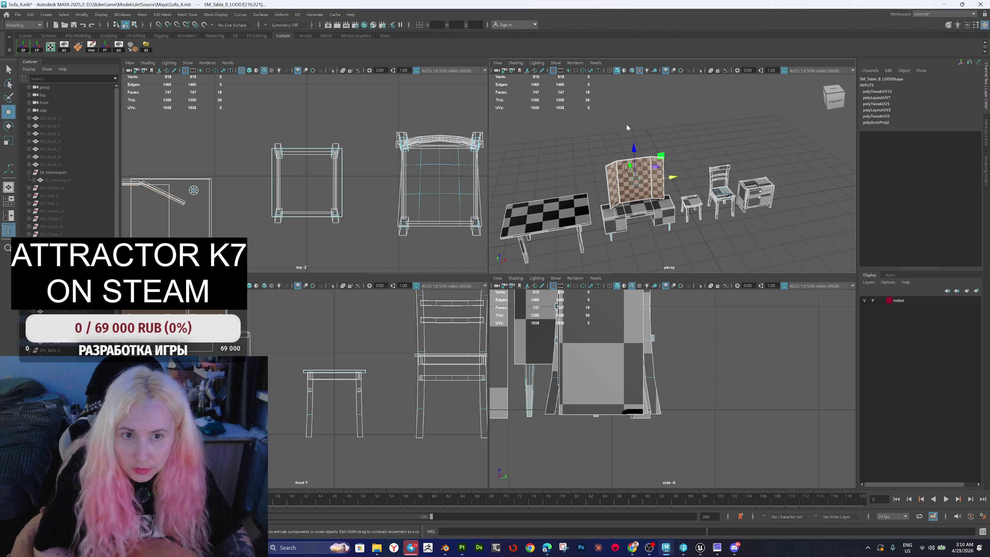
click(634, 123)
Step: Export every furniture piece over bake.fbx and switch to Substance 3D Painter
scroll(545, 149, down, 2)
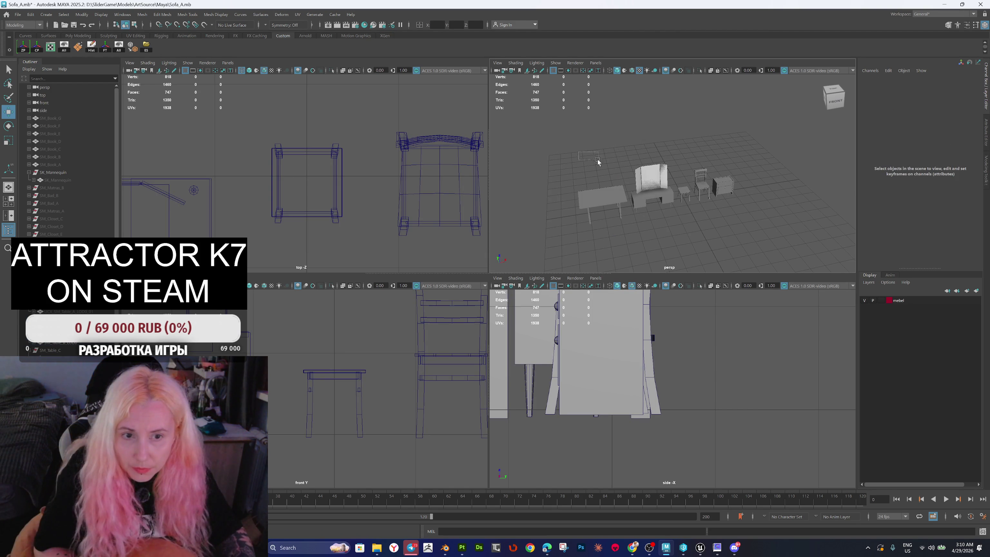
drag(581, 154, 751, 229)
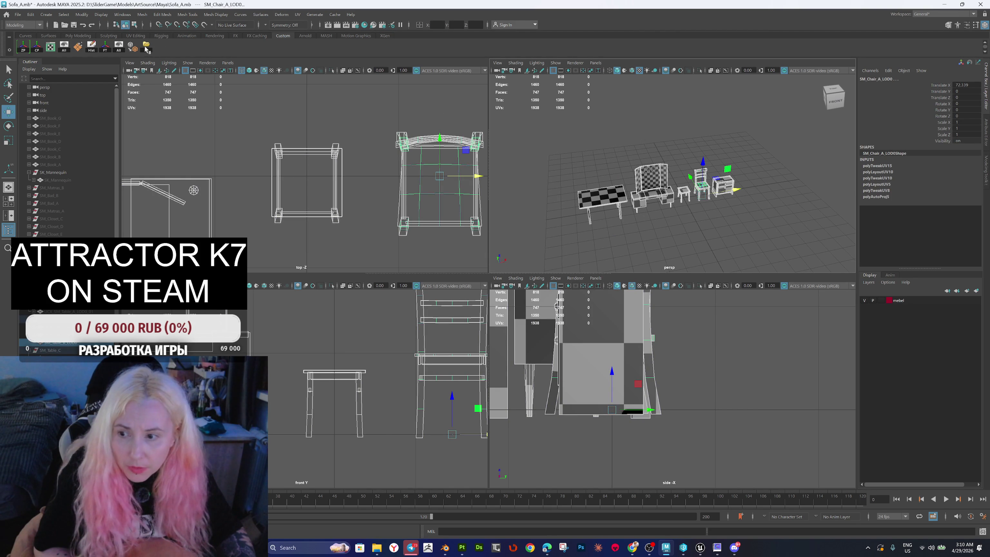
click(146, 46)
click(348, 185)
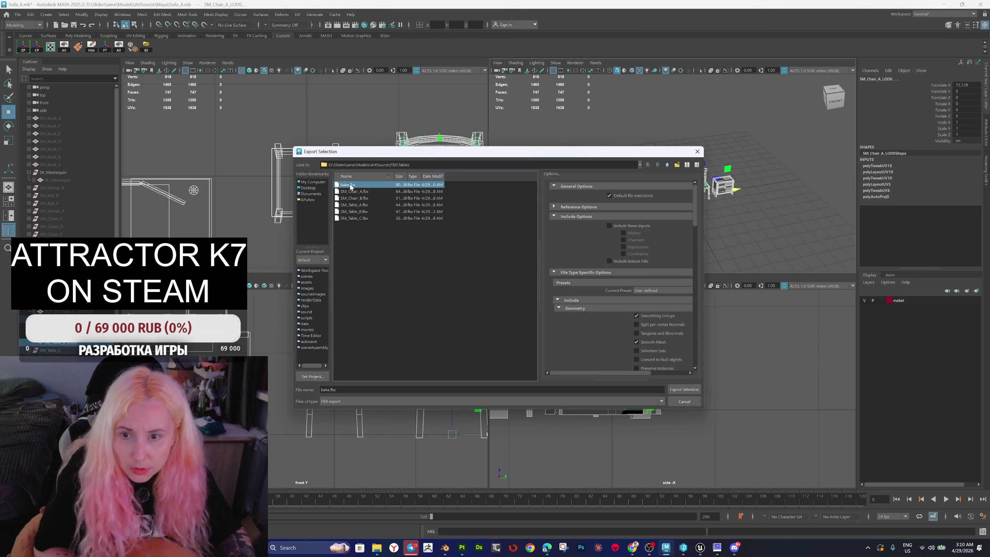
double_click(351, 186)
click(480, 293)
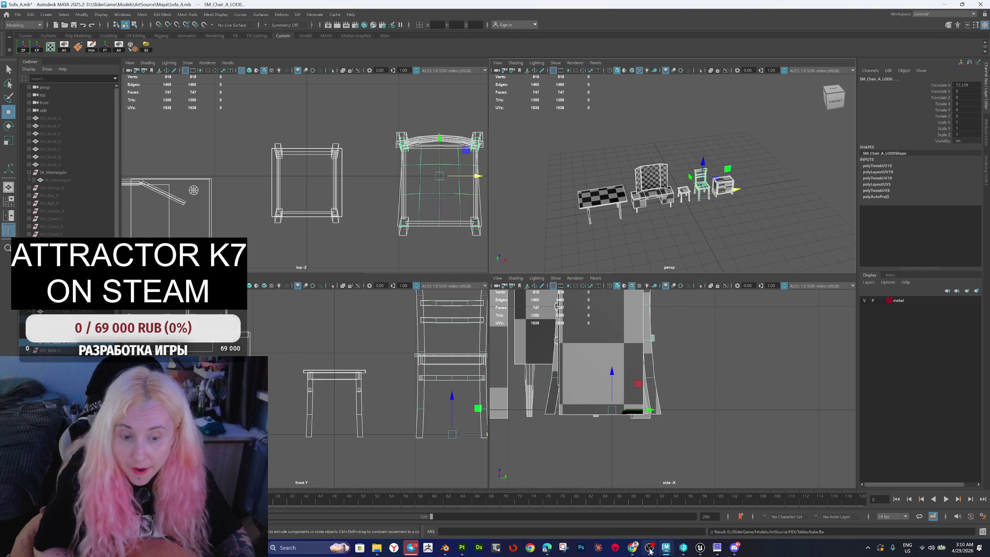
mouse_move(632, 547)
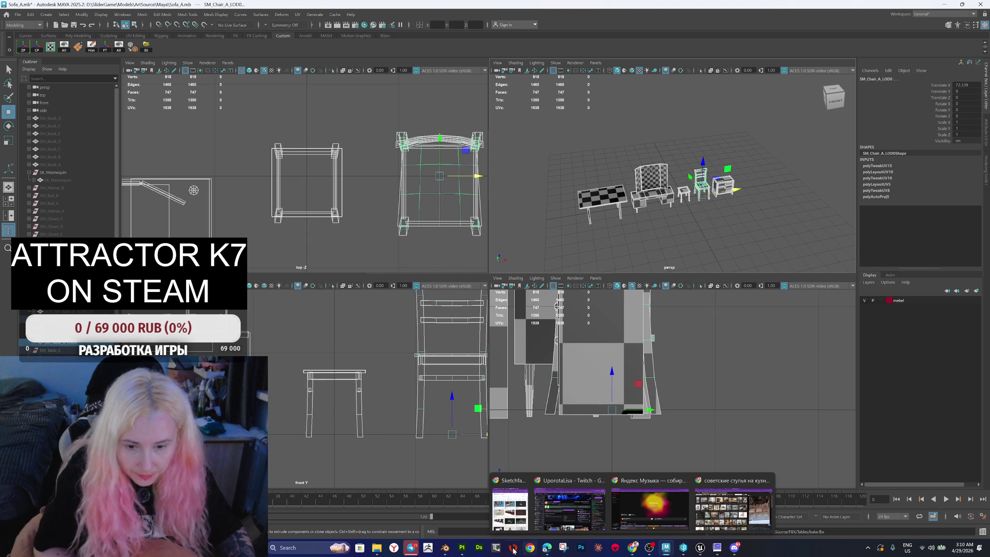
click(461, 547)
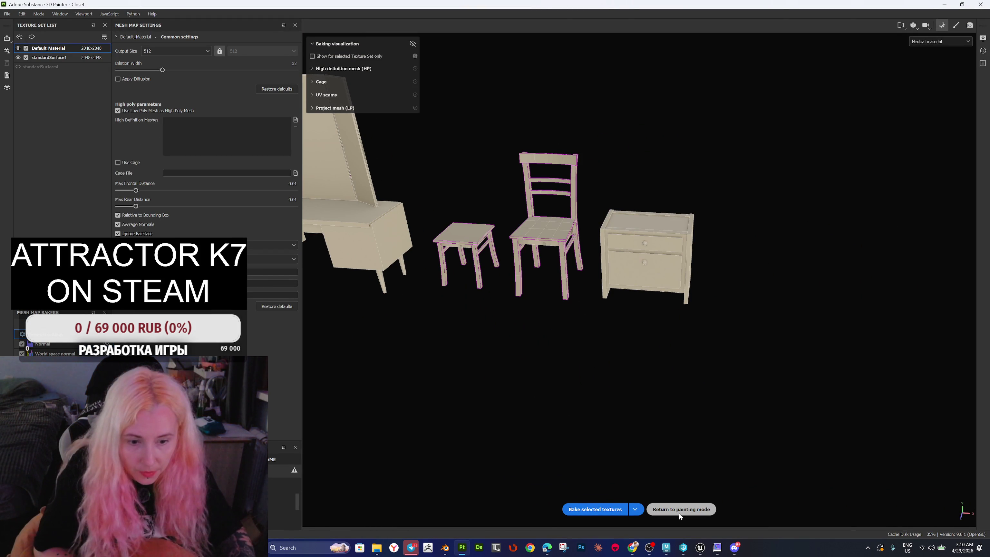
Step: Reload the project mesh from bake.fbx in the Tables folder
click(680, 509)
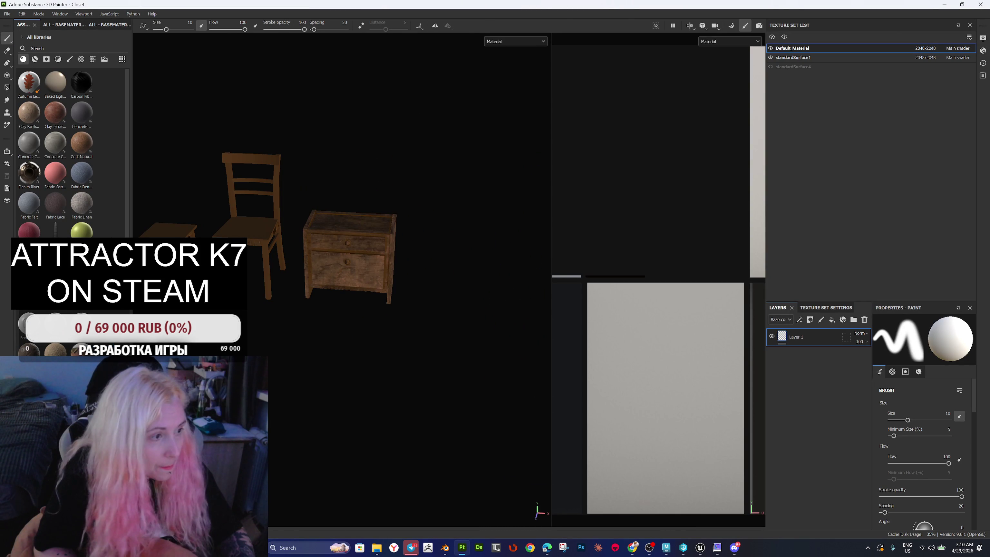
click(376, 548)
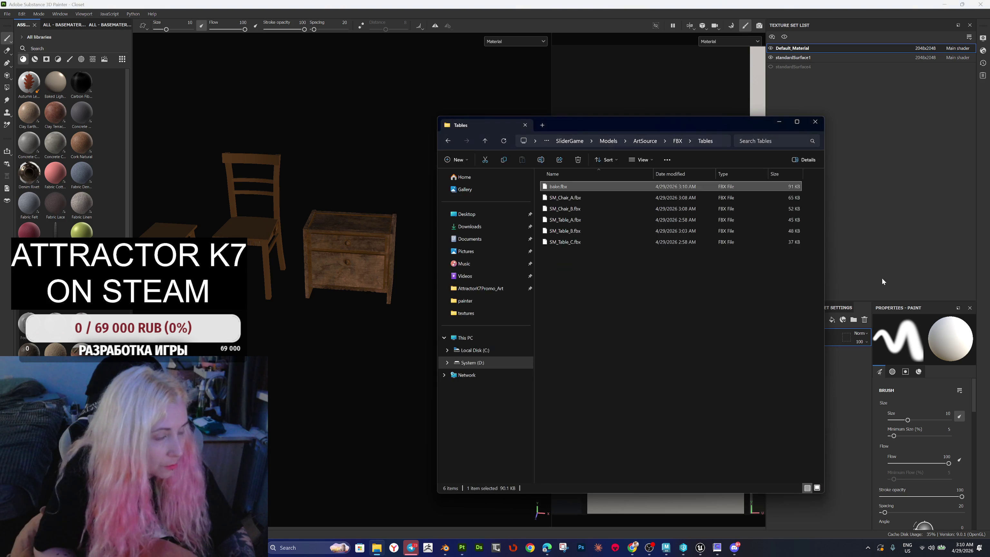
mouse_move(559, 186)
mouse_down()
mouse_move(384, 272)
mouse_move(376, 335)
mouse_up()
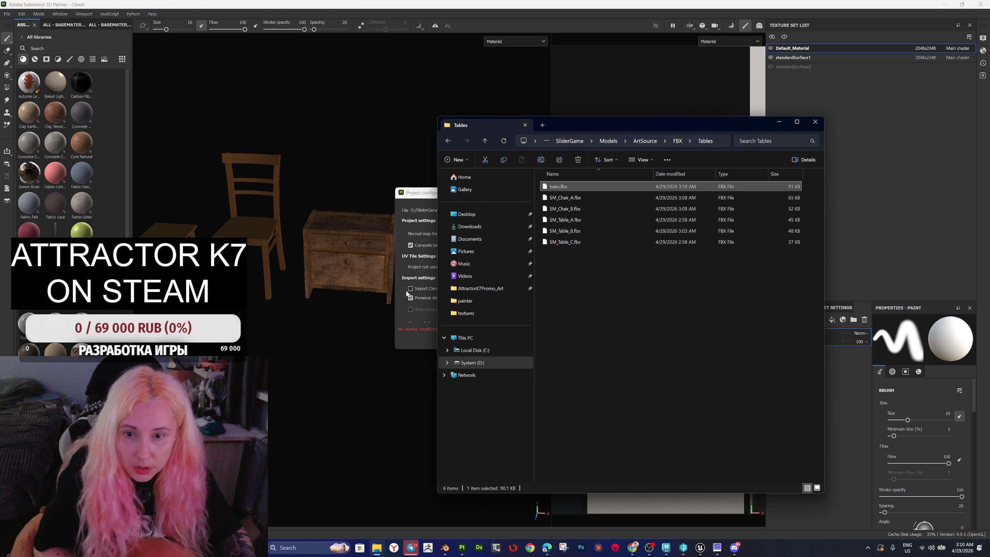
click(513, 342)
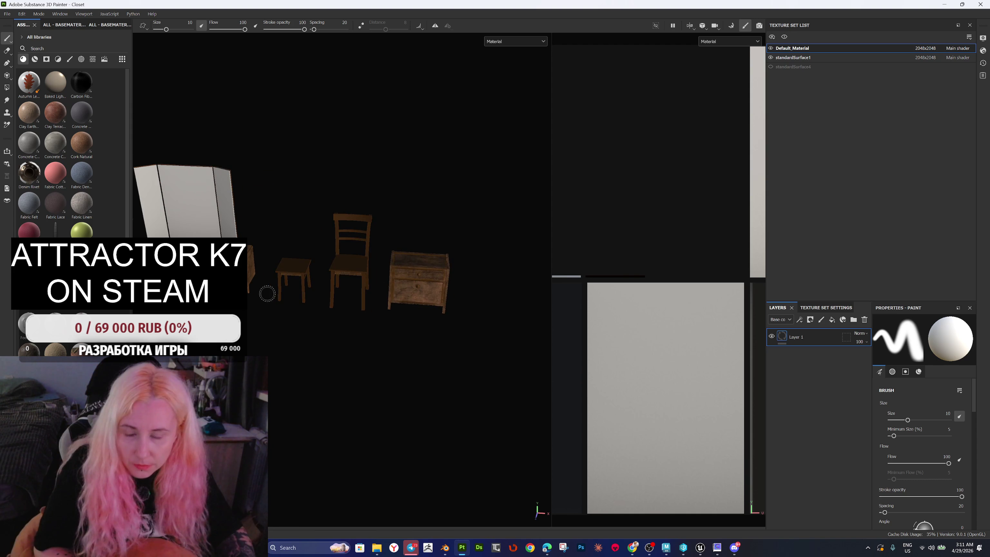
mouse_move(387, 310)
mouse_down()
mouse_move(570, 265)
mouse_move(647, 269)
mouse_move(717, 252)
mouse_move(413, 321)
mouse_move(241, 338)
mouse_up()
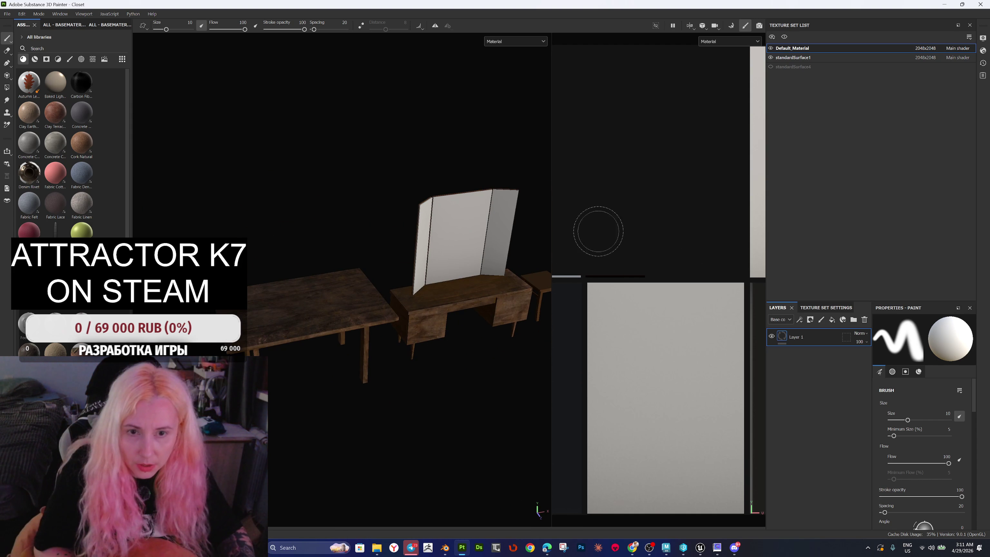
Step: Bake the selected textures in baking mode, then return to Maya
click(731, 26)
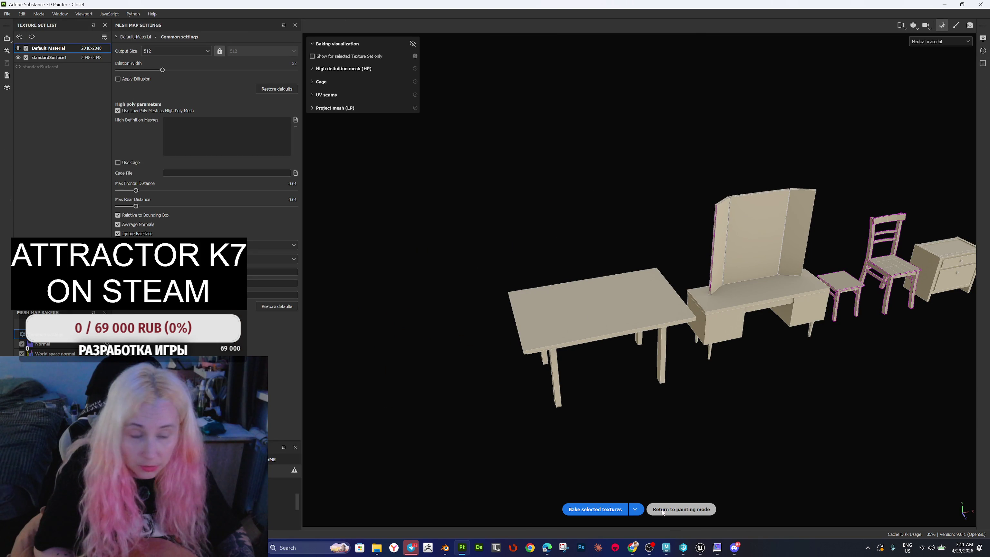
click(594, 508)
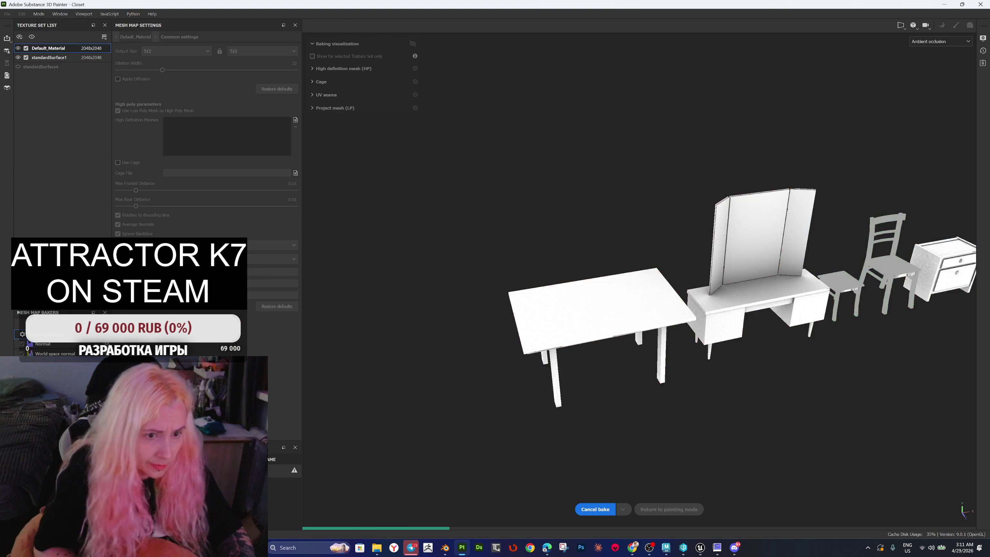
key(alt+Tab)
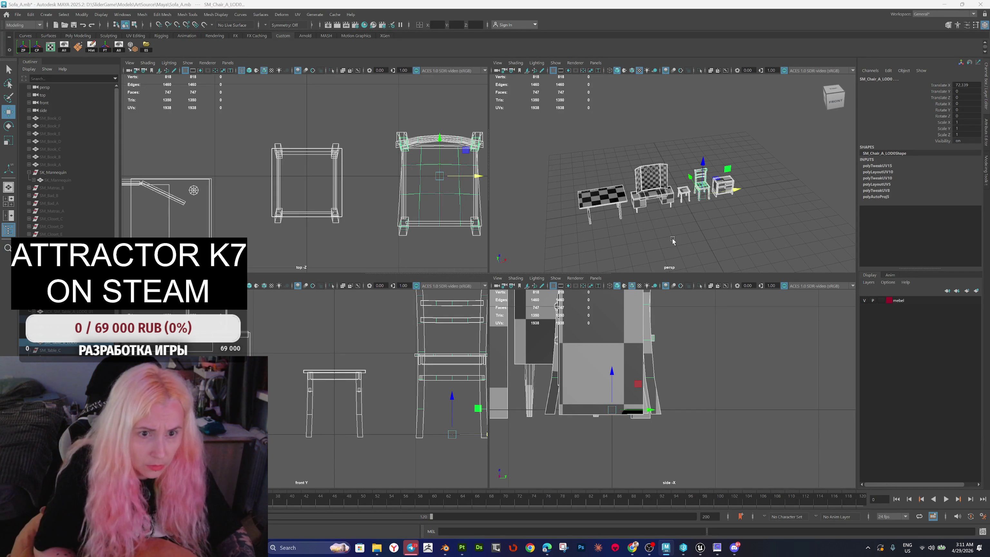
Step: Delete the stool's extra UV set, undoing an accidental UV deletion on the chair
scroll(672, 251, up, 5)
click(783, 223)
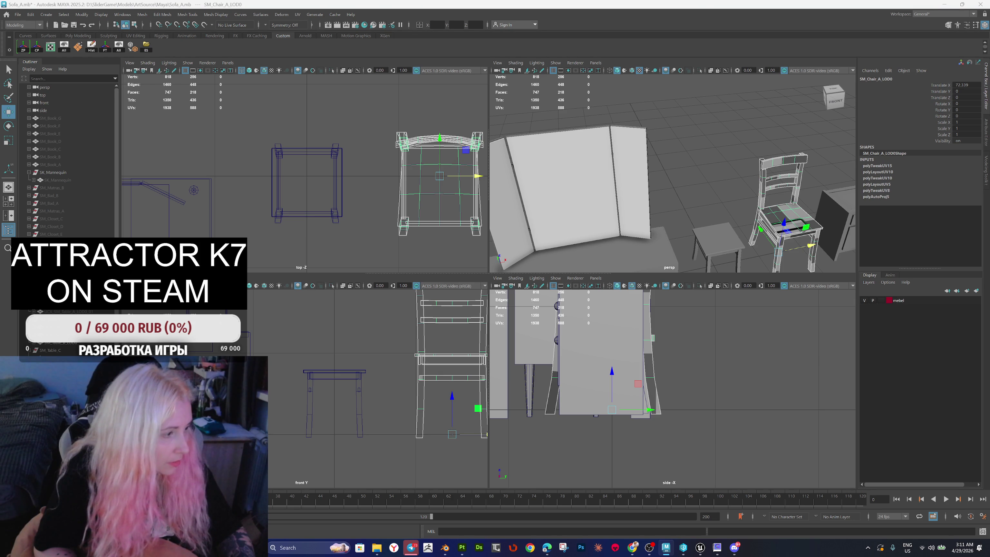
key(F8)
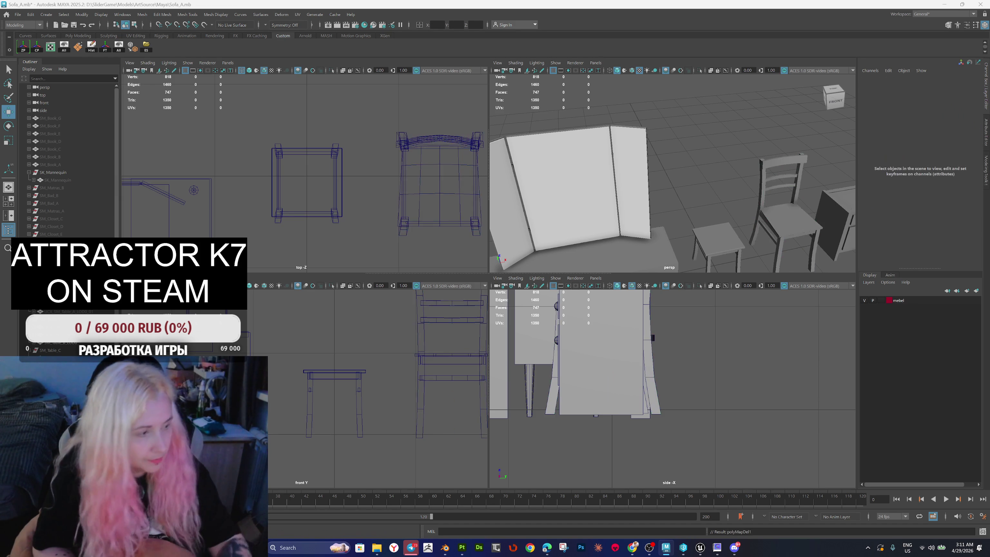
key(ctrl+z)
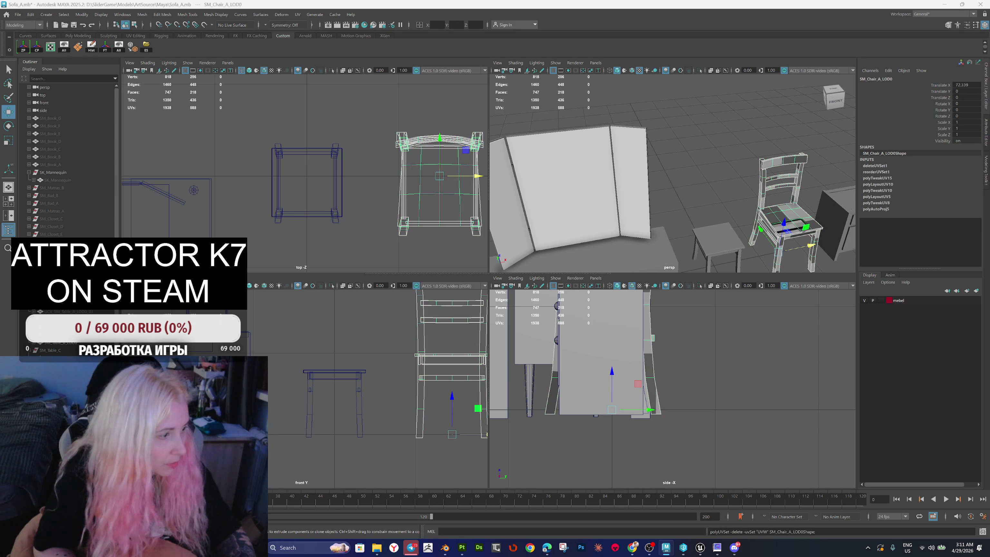
click(719, 249)
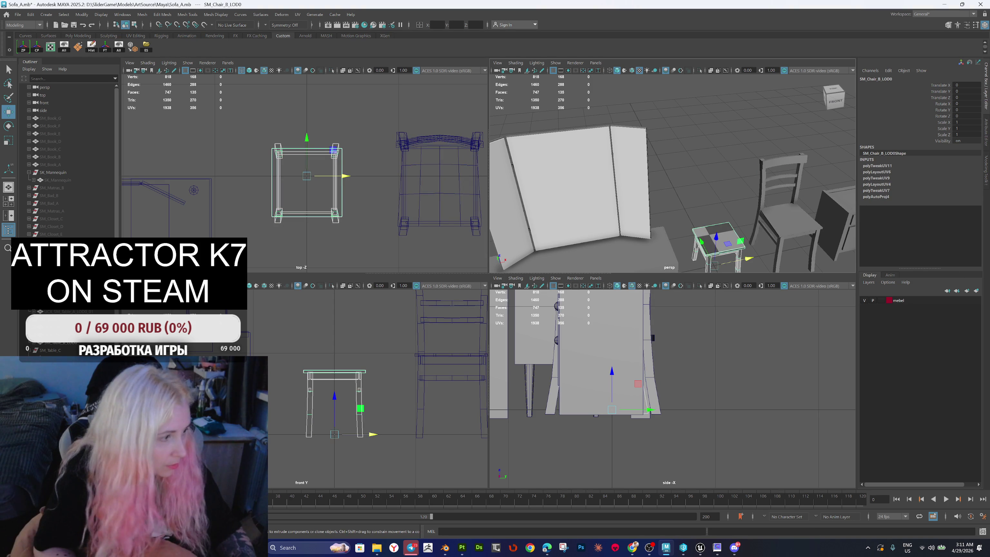
key(g)
key(g)
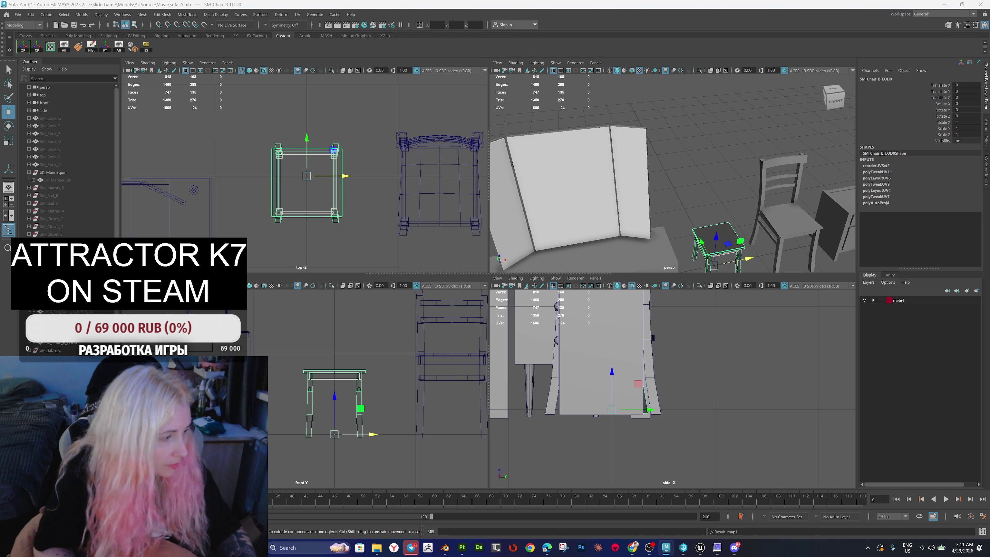
key(g)
scroll(702, 191, down, 10)
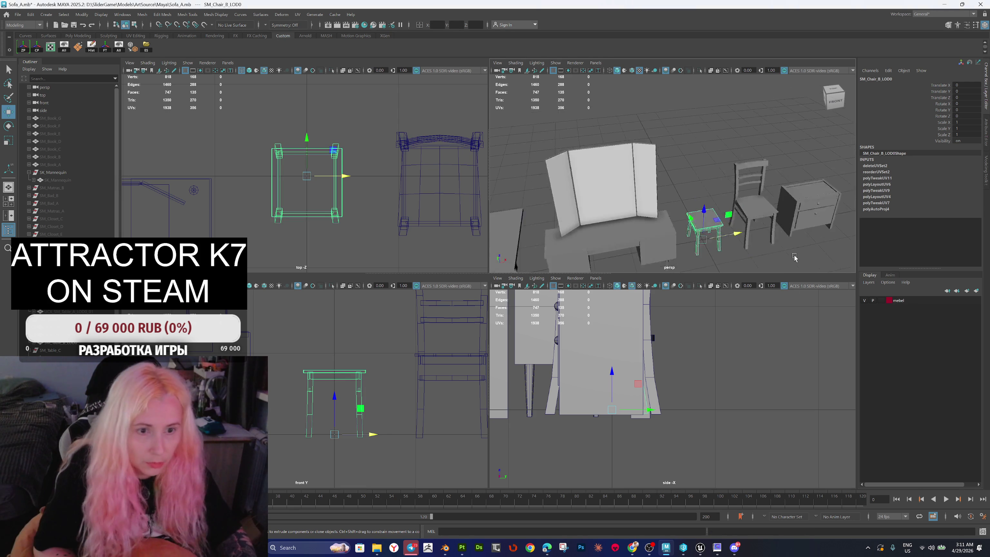
click(616, 146)
Step: Export the chair over bake.fbx and switch to Substance 3D Painter
click(701, 184)
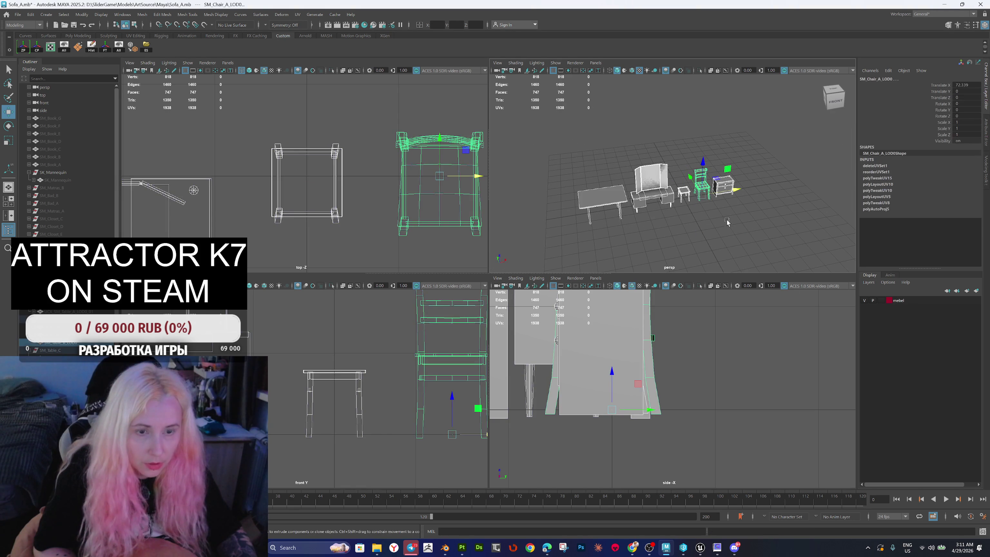
click(147, 45)
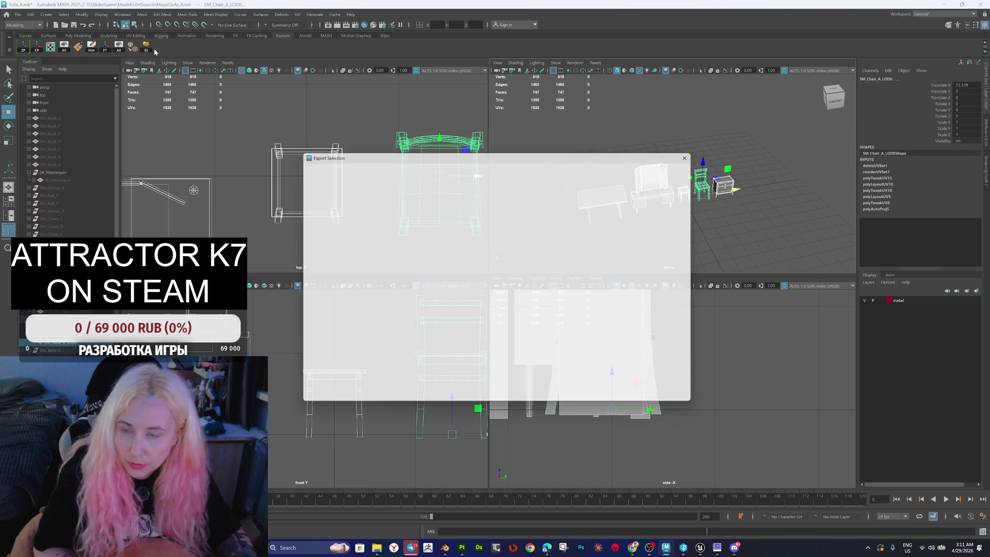
double_click(344, 185)
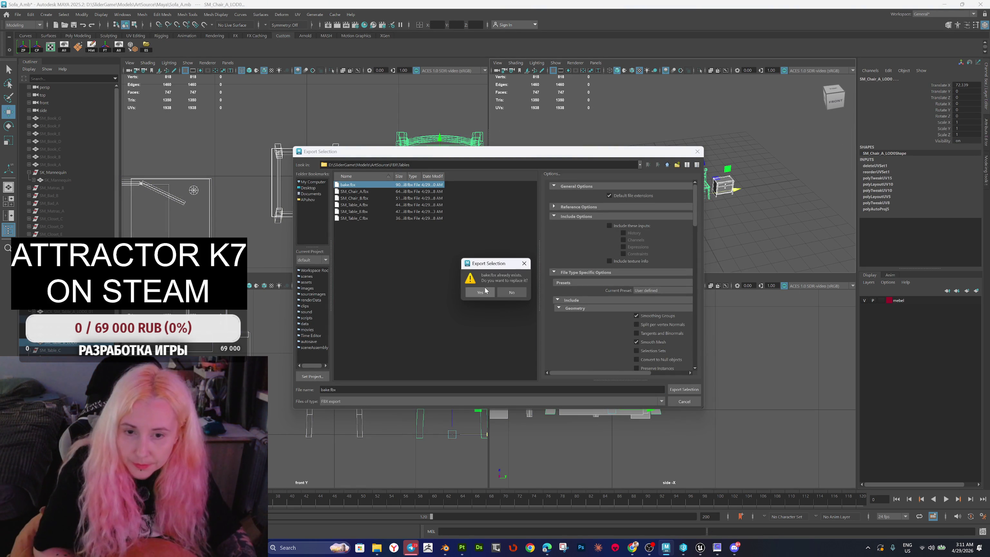
click(480, 293)
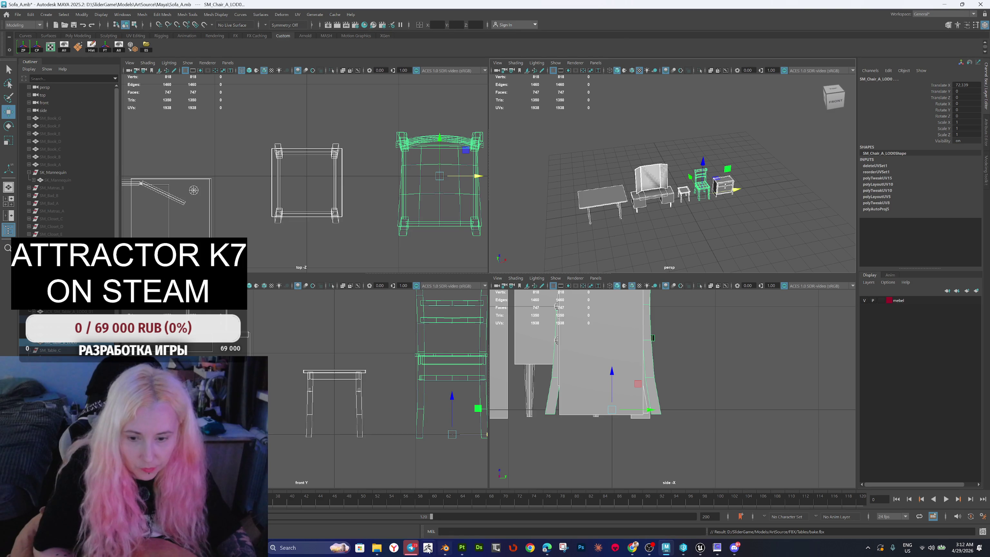
click(461, 547)
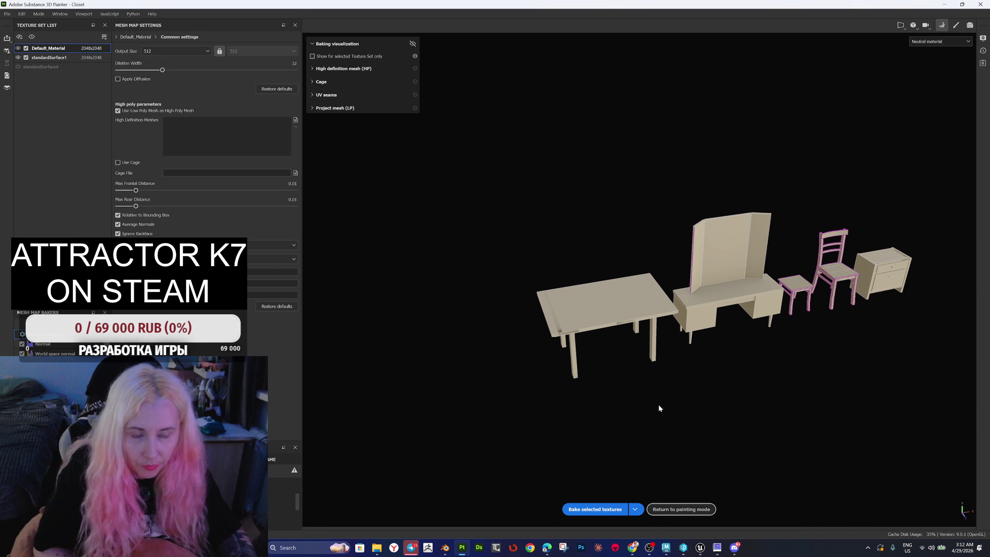
Step: Bake the furniture's mesh maps in Bake mesh maps mode
click(681, 509)
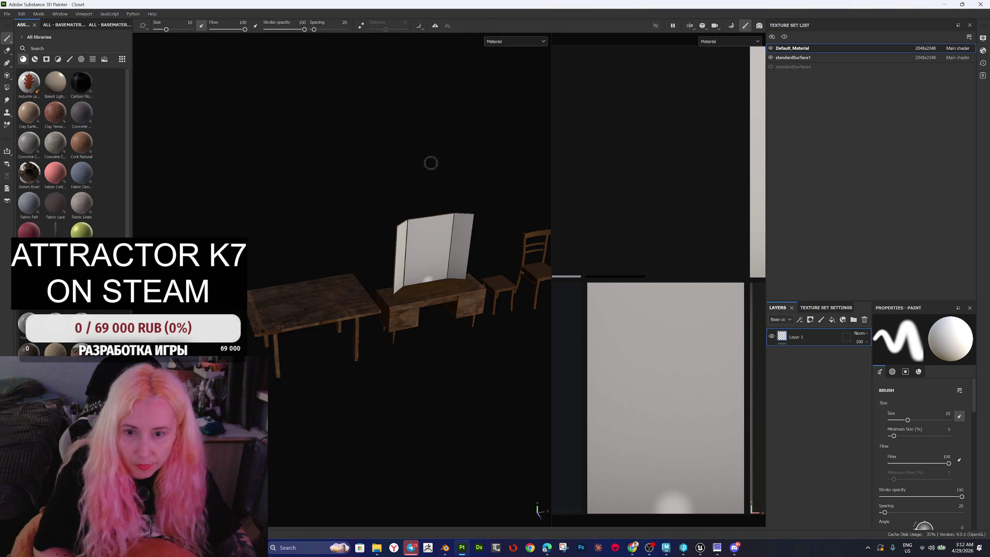
click(7, 14)
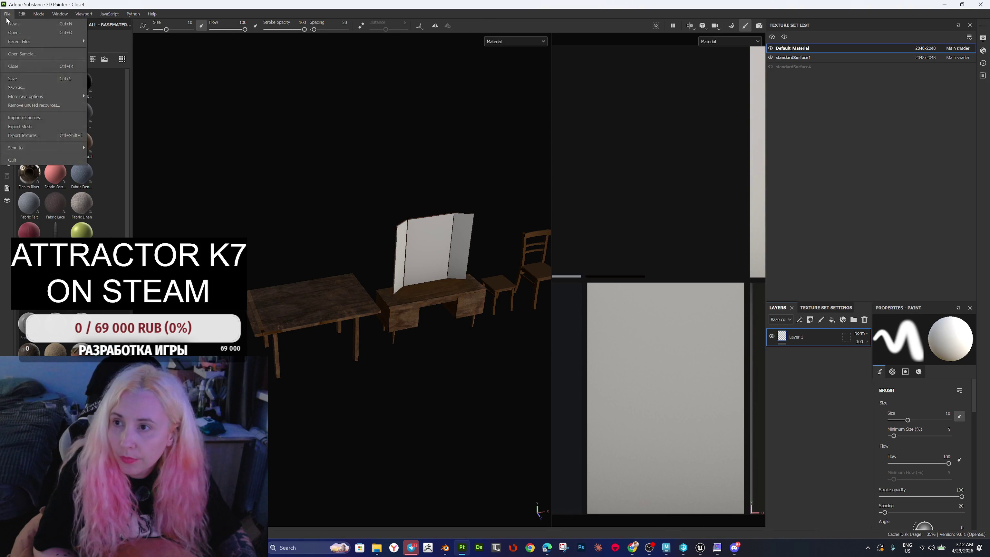
click(46, 52)
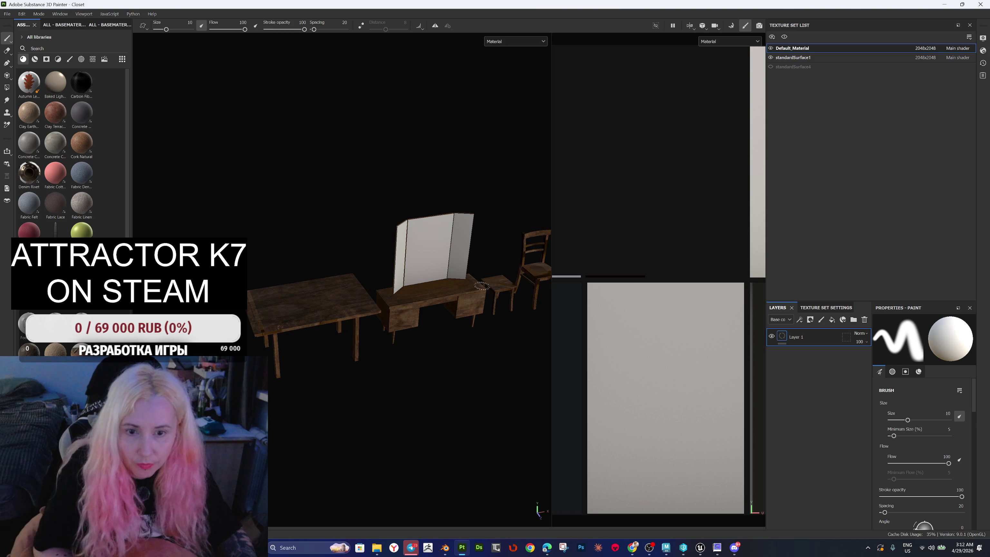
drag(482, 321, 436, 316)
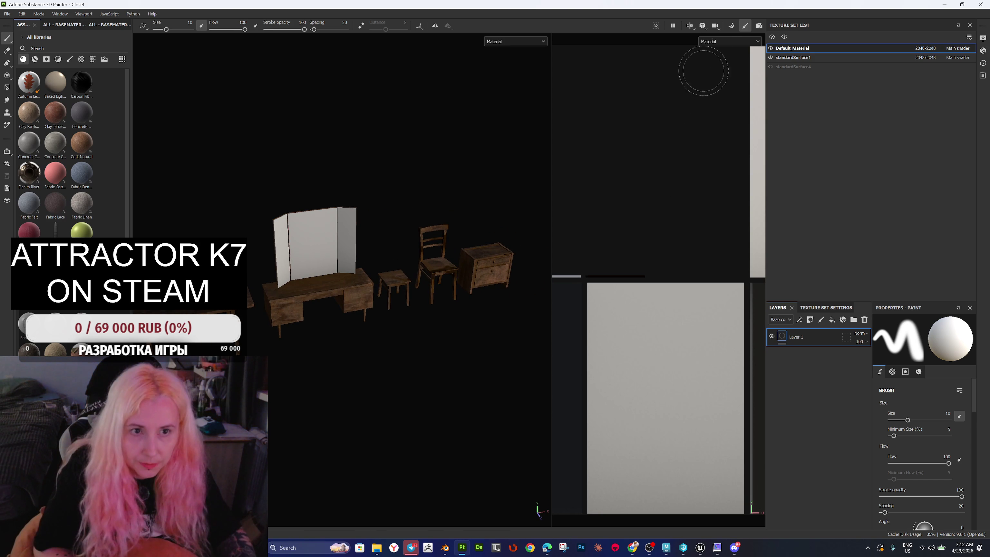
click(731, 26)
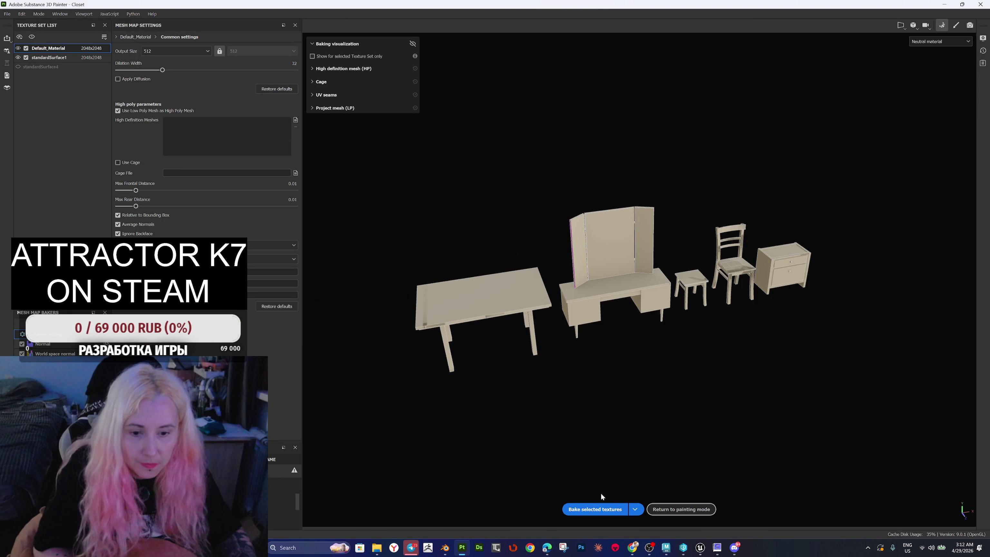
click(594, 509)
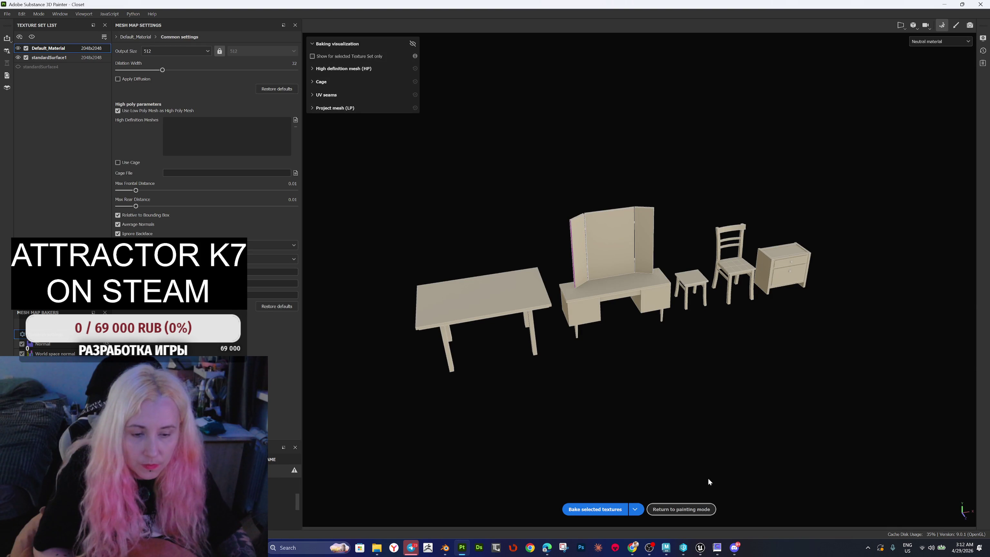
Step: Return to painting, widen the 3D view over the UV view, and select standardSurface1
click(680, 509)
scroll(651, 316, down, 5)
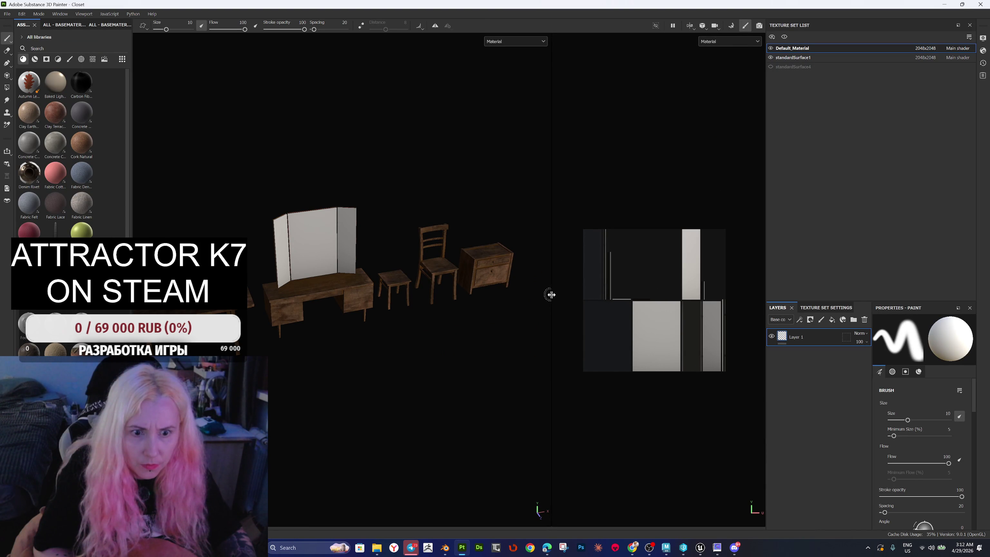
drag(552, 306, 676, 305)
mouse_move(511, 314)
mouse_down()
mouse_move(552, 299)
mouse_move(544, 291)
mouse_up()
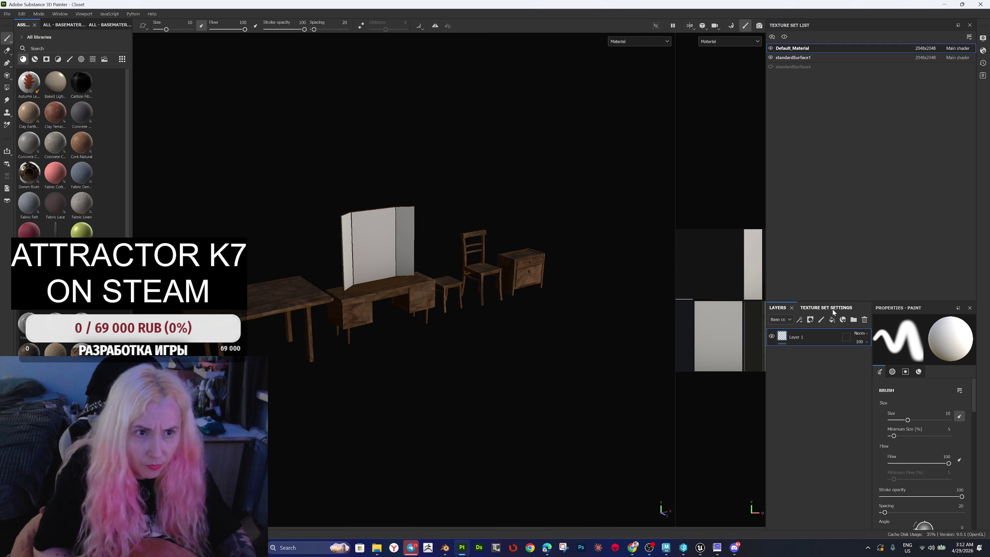
click(827, 56)
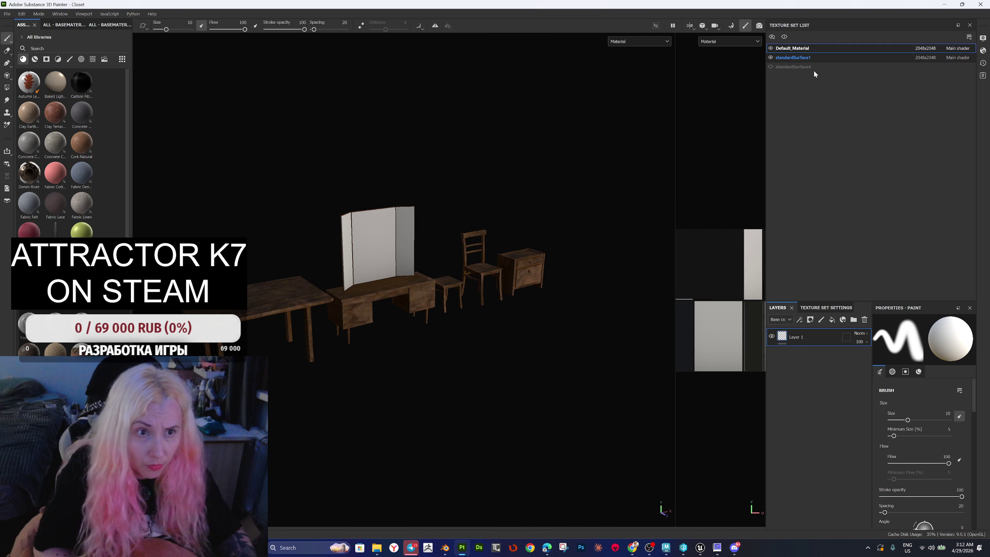
Step: Hide the Default_Material panels and the Wood layer to show bare furniture
click(771, 48)
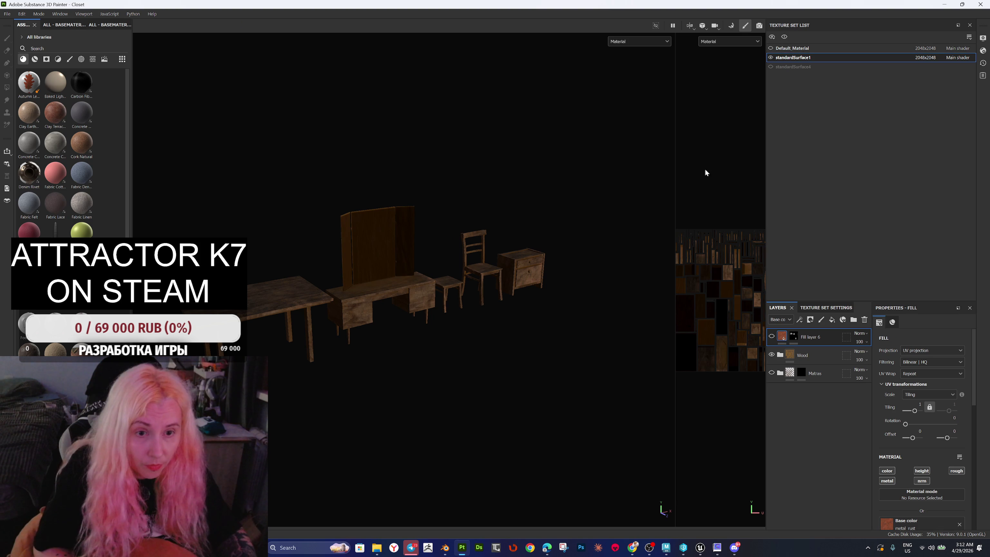
drag(674, 188, 731, 188)
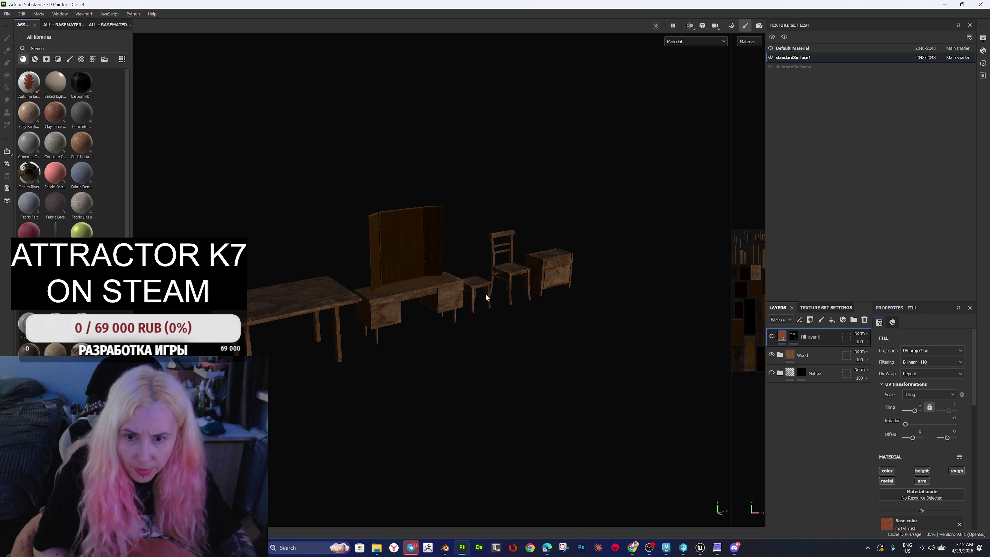
scroll(479, 293, up, 3)
mouse_move(478, 294)
mouse_down()
mouse_move(544, 305)
mouse_move(455, 278)
mouse_up()
scroll(544, 305, down, 3)
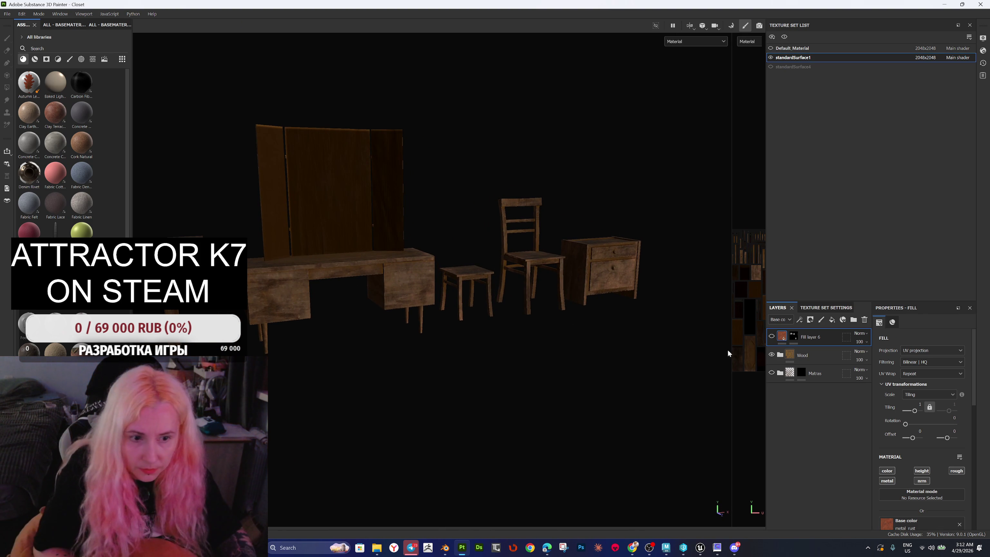
click(776, 358)
click(773, 355)
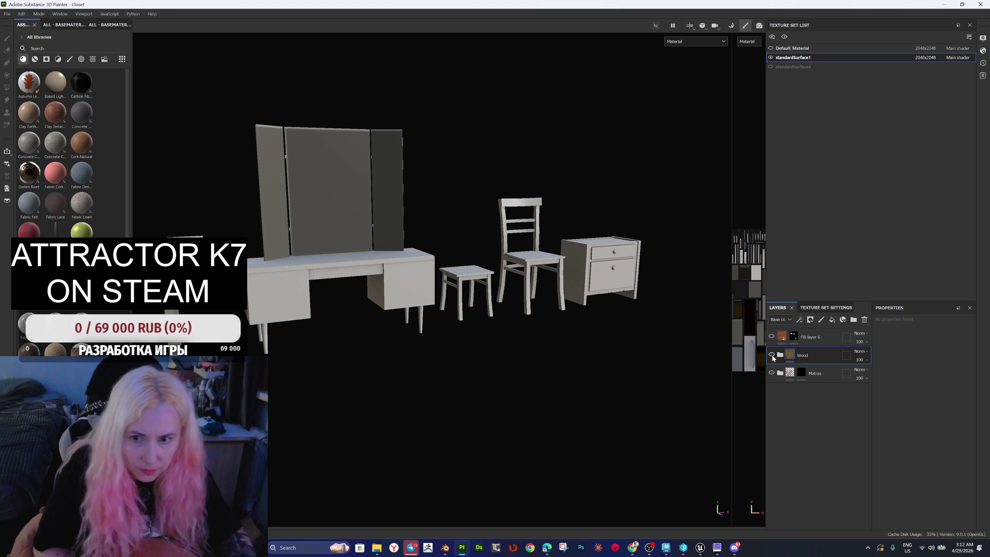
Step: Drag the Wood Chest Stylized material from the asset library onto the furniture
click(35, 59)
click(46, 59)
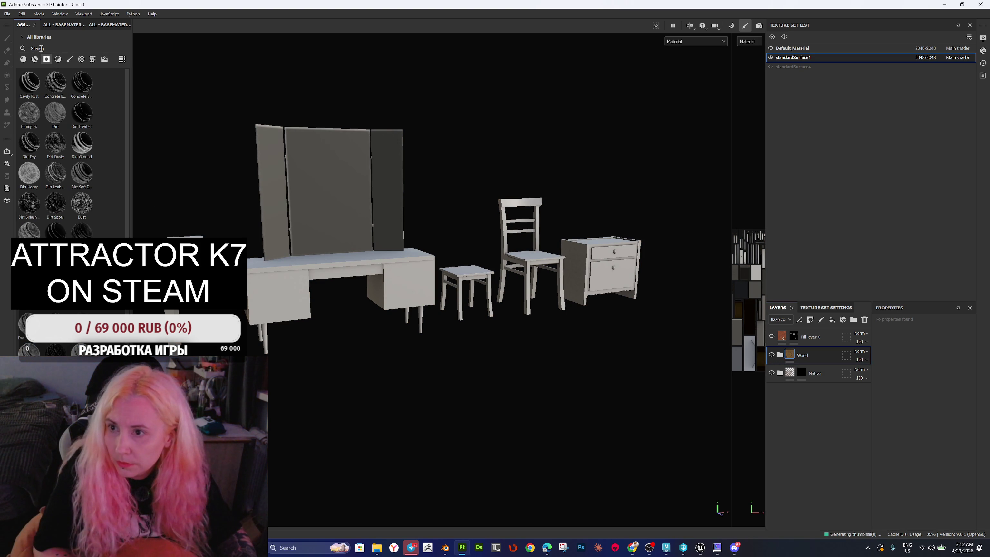
click(35, 59)
scroll(55, 152, down, 10)
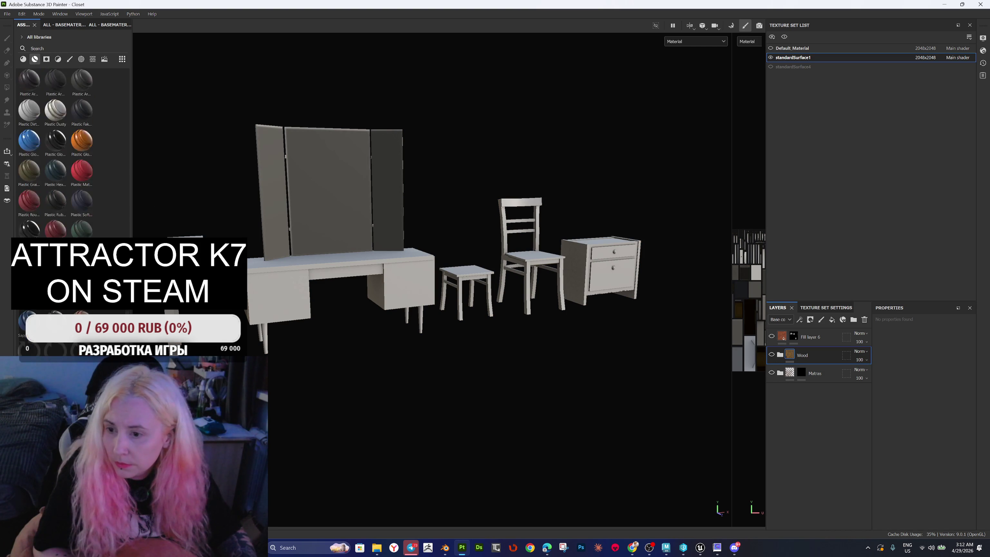
scroll(55, 152, down, 1)
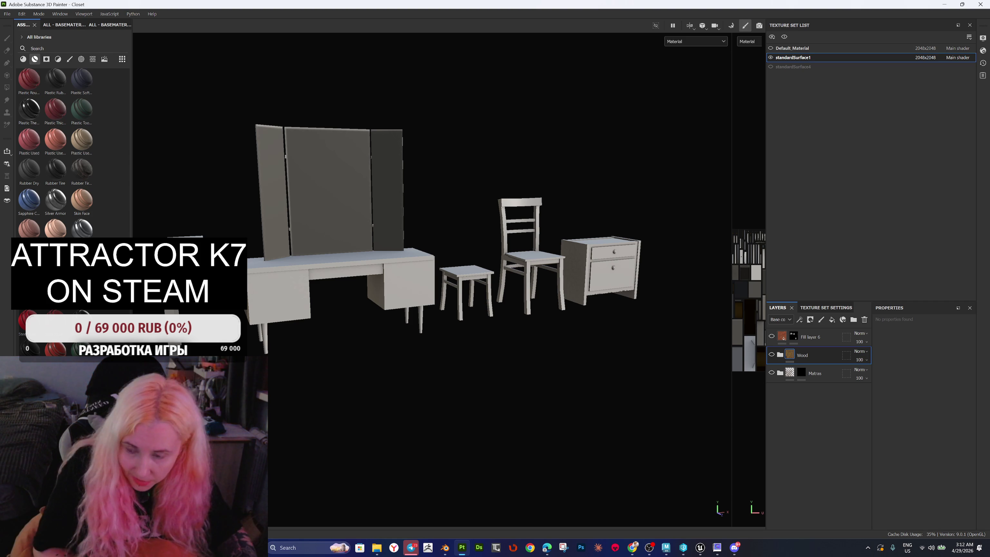
mouse_move(55, 228)
mouse_down()
mouse_move(631, 417)
mouse_move(793, 389)
mouse_move(603, 272)
mouse_up()
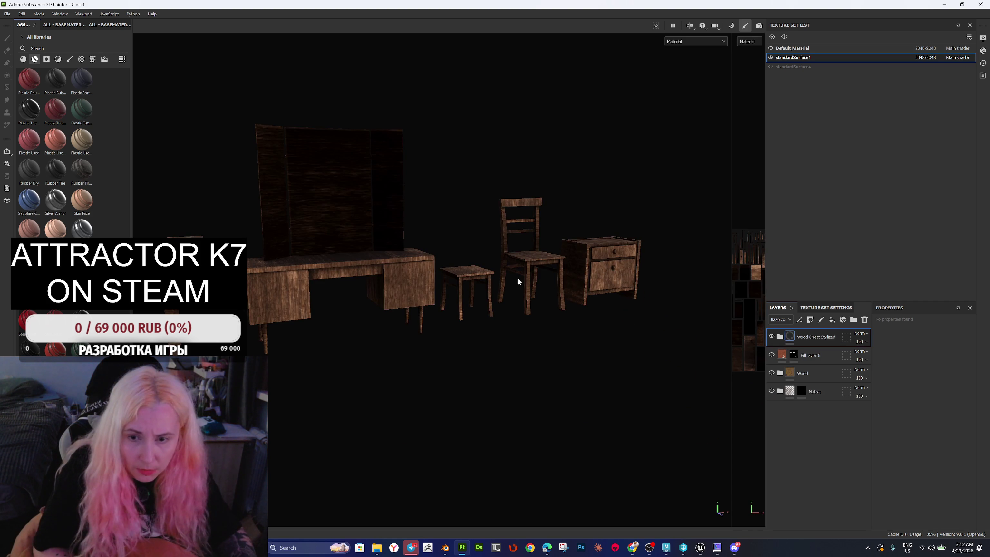
Step: Expand Wood Chest Stylized, hide Wood Fibers 02, and compare Grunge Pass and Fibers on/off
click(779, 338)
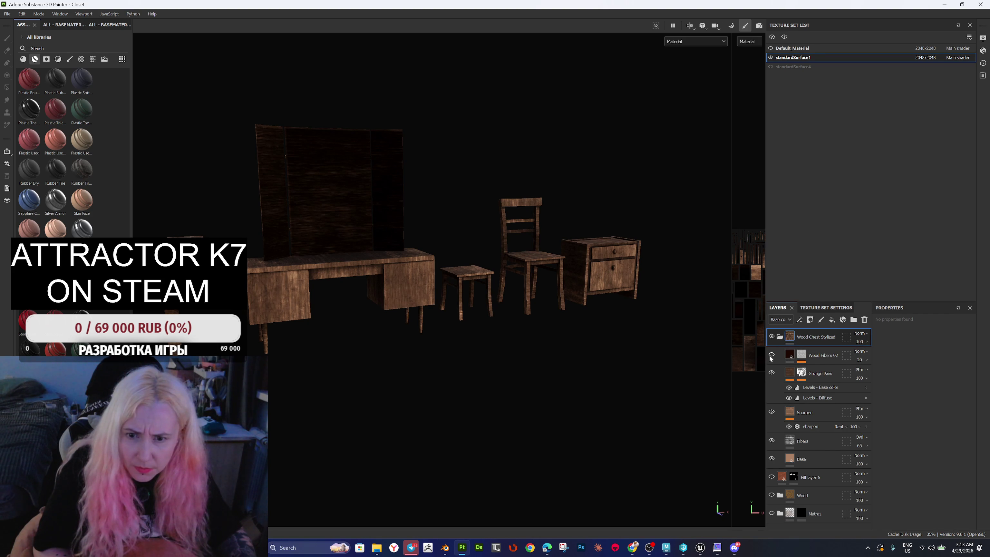
click(772, 355)
click(772, 372)
click(772, 373)
click(772, 373)
click(772, 373)
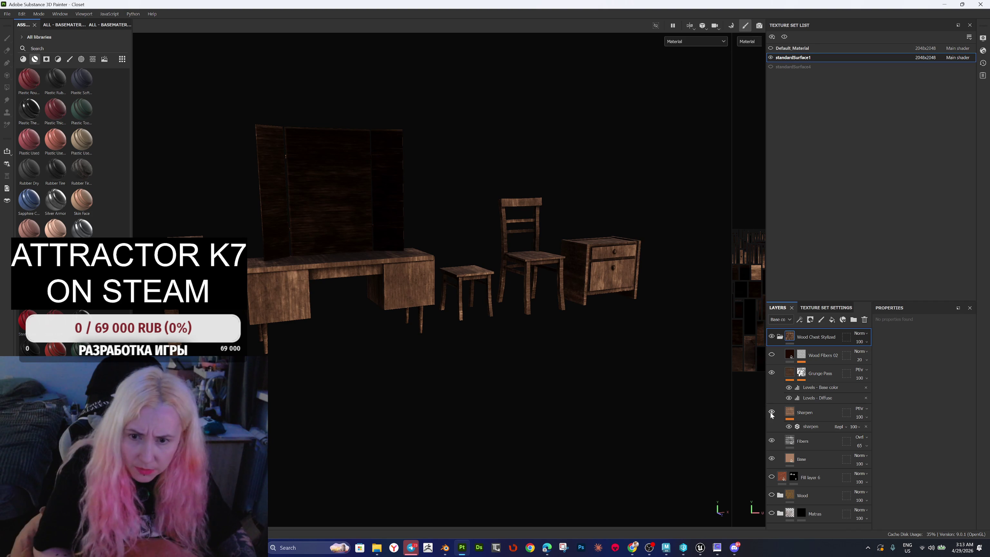
click(771, 440)
click(771, 440)
Step: Set the Fibers fill to tri-planar projection and re-rotate its wood grain
click(812, 443)
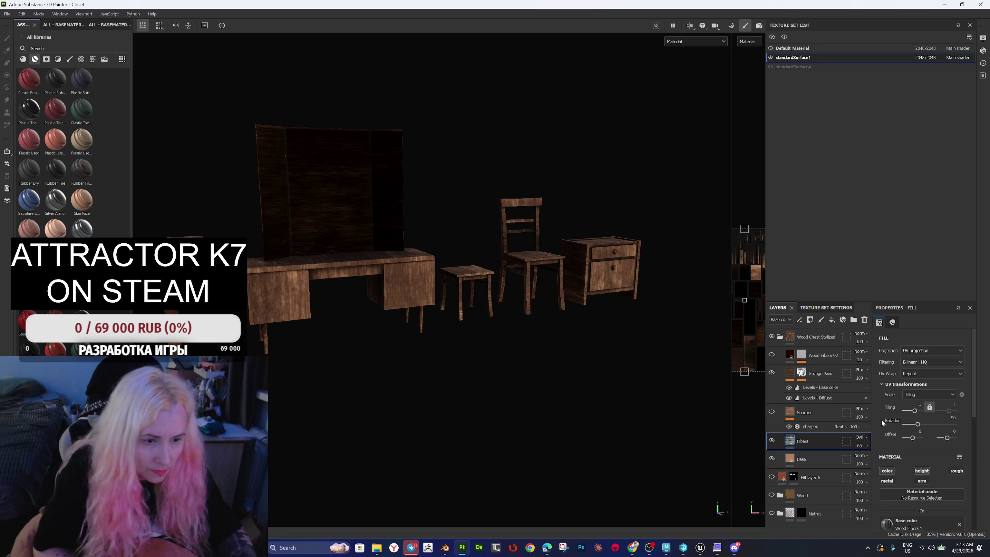
click(923, 352)
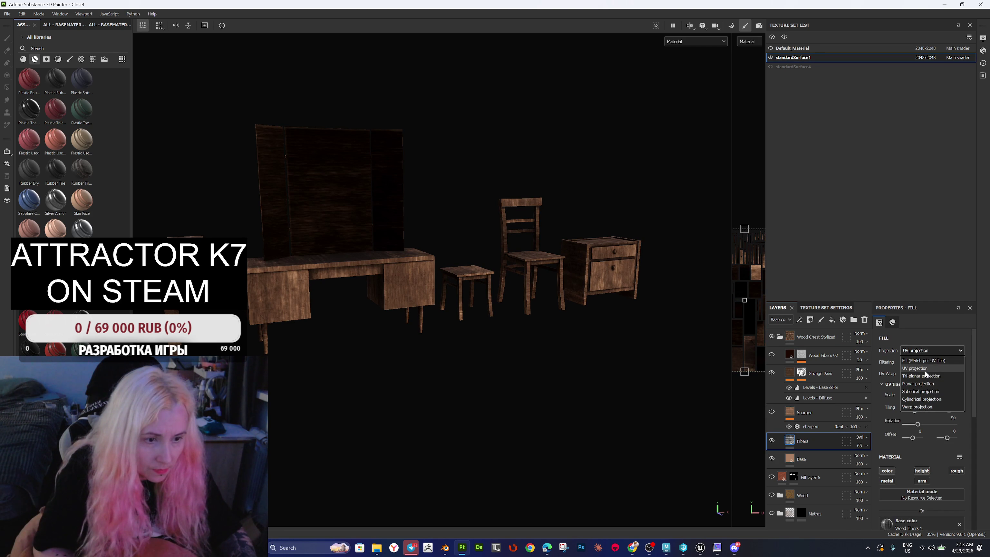
click(925, 371)
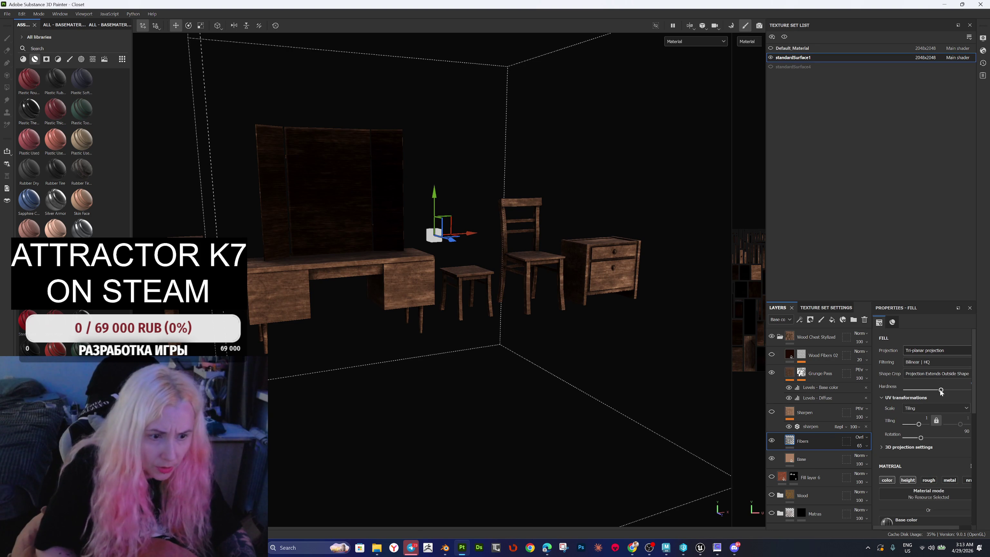
drag(940, 390, 910, 390)
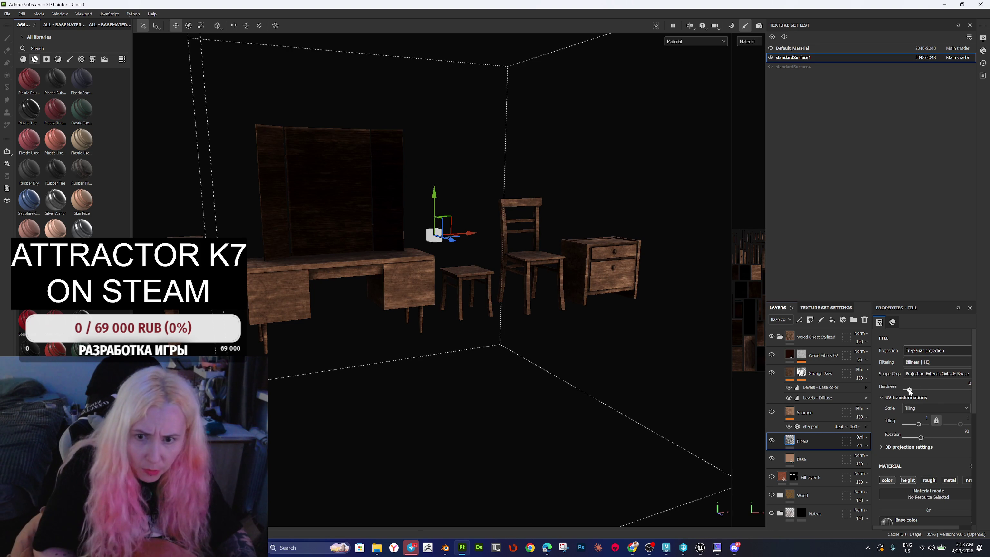
key(ctrl+z)
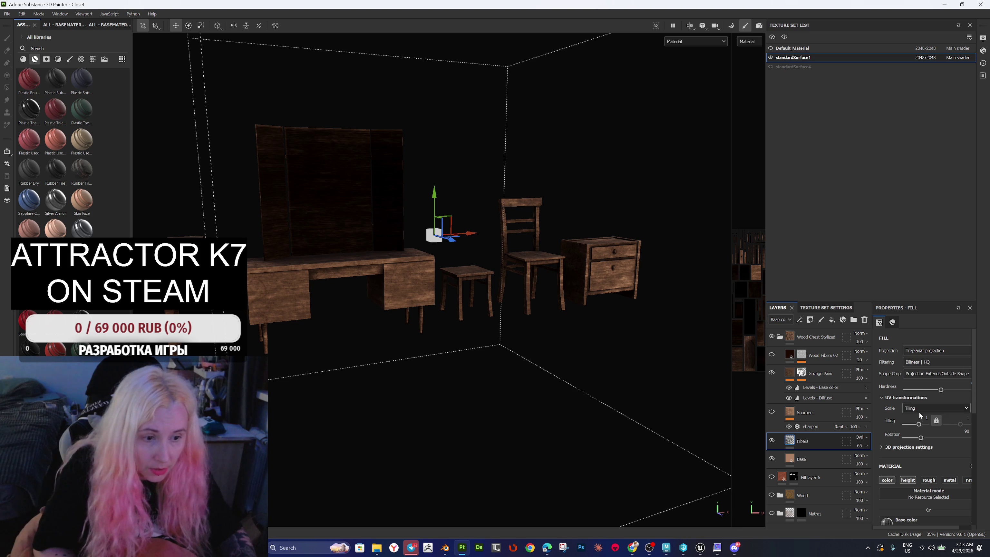
scroll(919, 416, down, 2)
drag(920, 391, 937, 393)
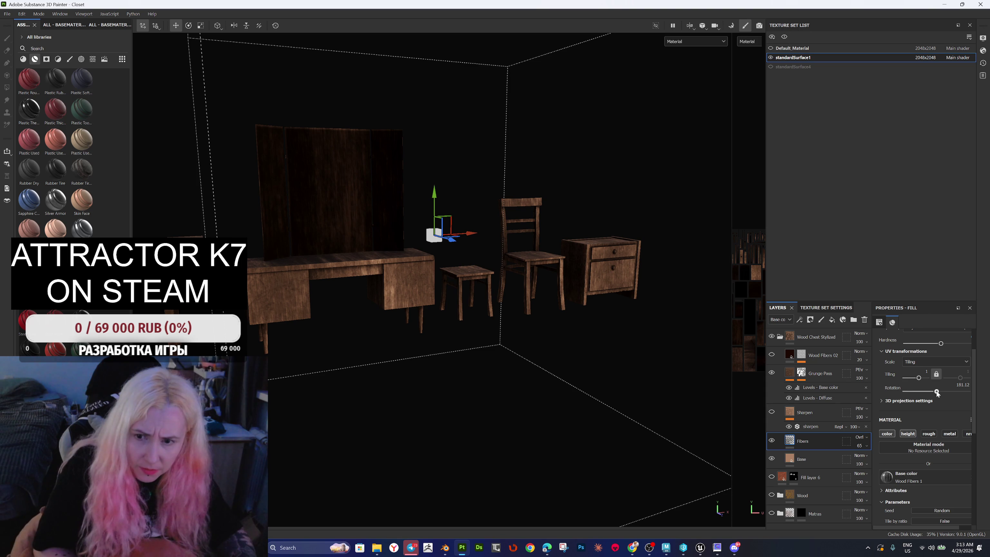
Step: Raise the Fibers tiling to 1.19, then select the Wood Chest Stylized folder
drag(595, 305, 470, 349)
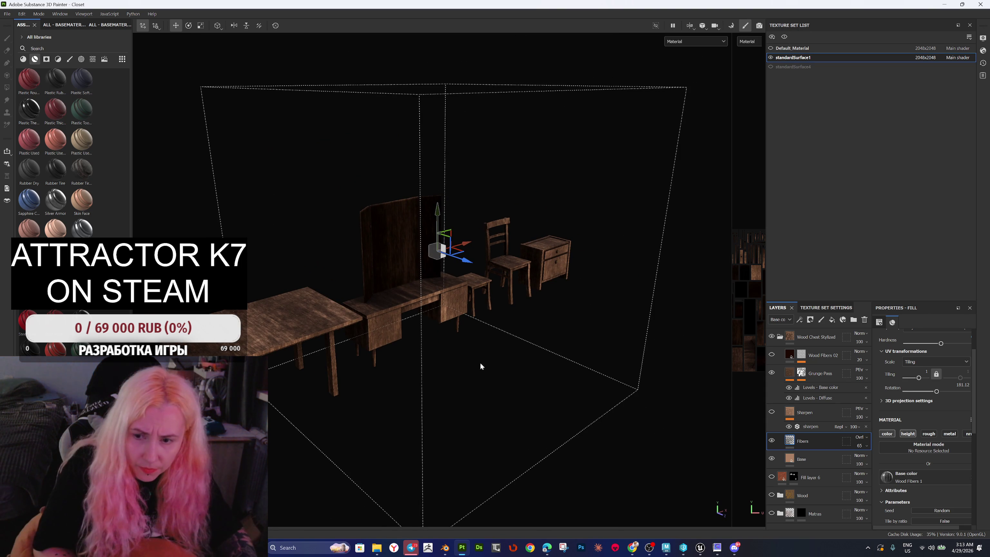
mouse_move(413, 332)
mouse_down()
mouse_move(425, 343)
mouse_move(438, 332)
mouse_up()
scroll(360, 328, up, 5)
scroll(360, 326, up, 4)
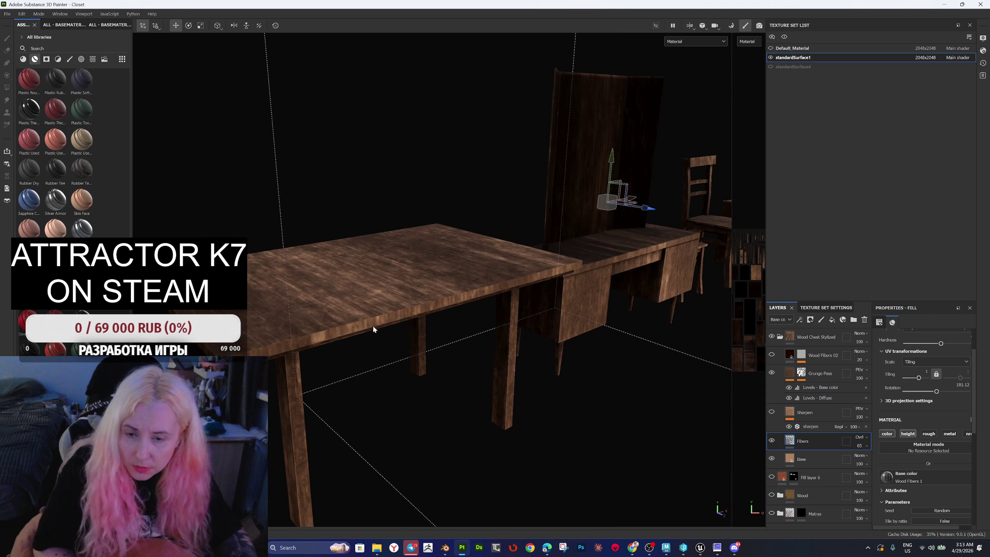
mouse_move(919, 377)
mouse_down()
mouse_move(933, 392)
mouse_move(921, 391)
mouse_up()
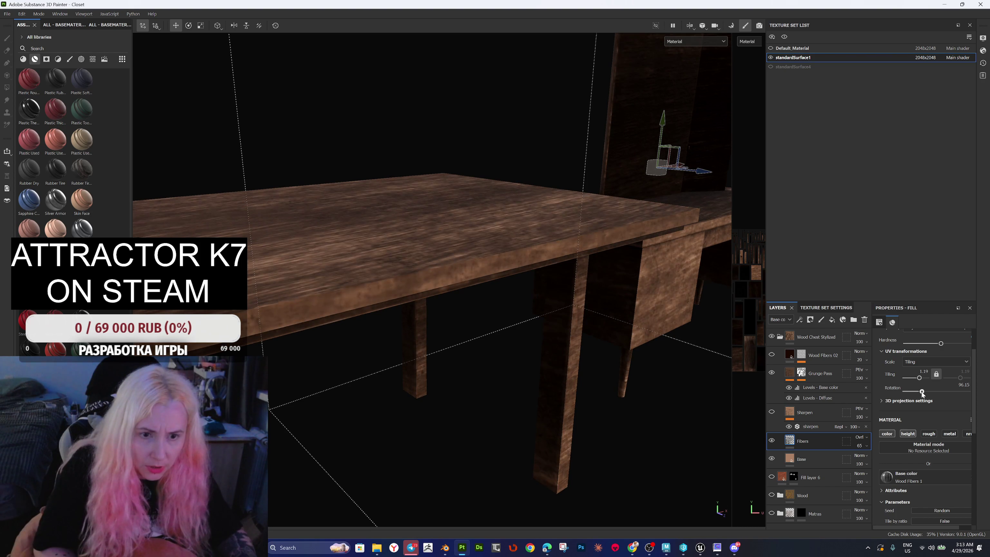
mouse_move(720, 344)
mouse_down()
mouse_move(680, 338)
mouse_move(651, 353)
mouse_move(512, 288)
mouse_up()
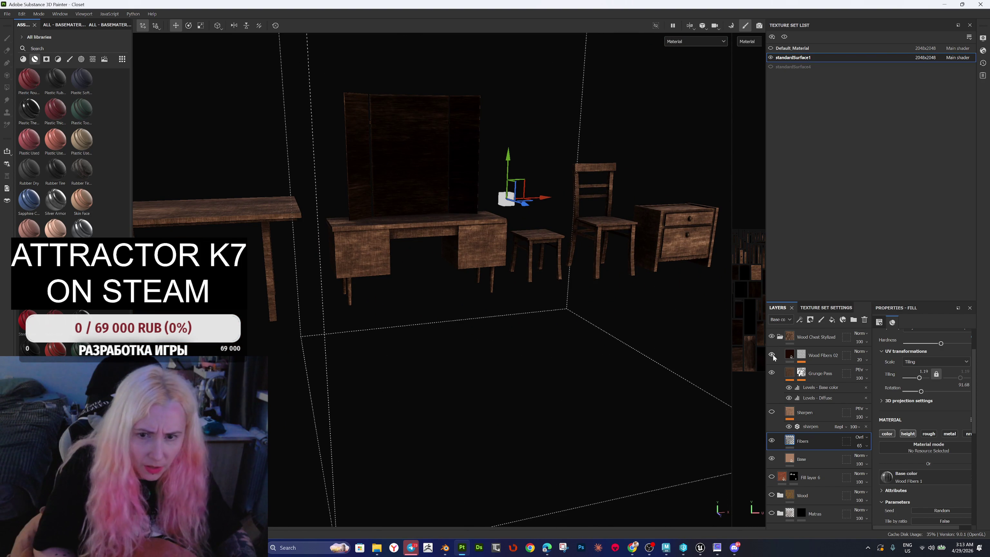
click(783, 336)
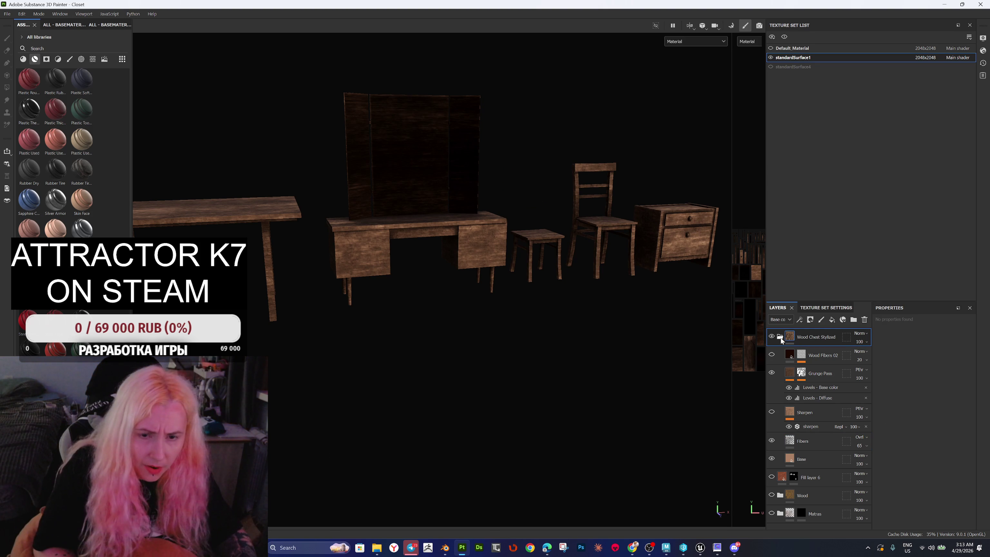
scroll(579, 307, down, 2)
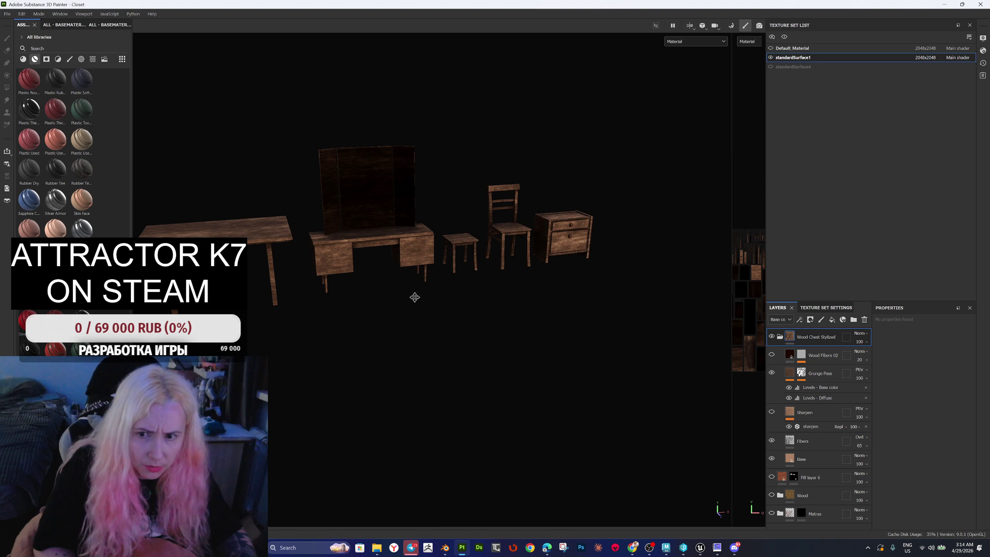
Step: Compare with Wood Chest Stylized toggled, collapse the group, and turn the Wood layer back on
drag(415, 300, 482, 324)
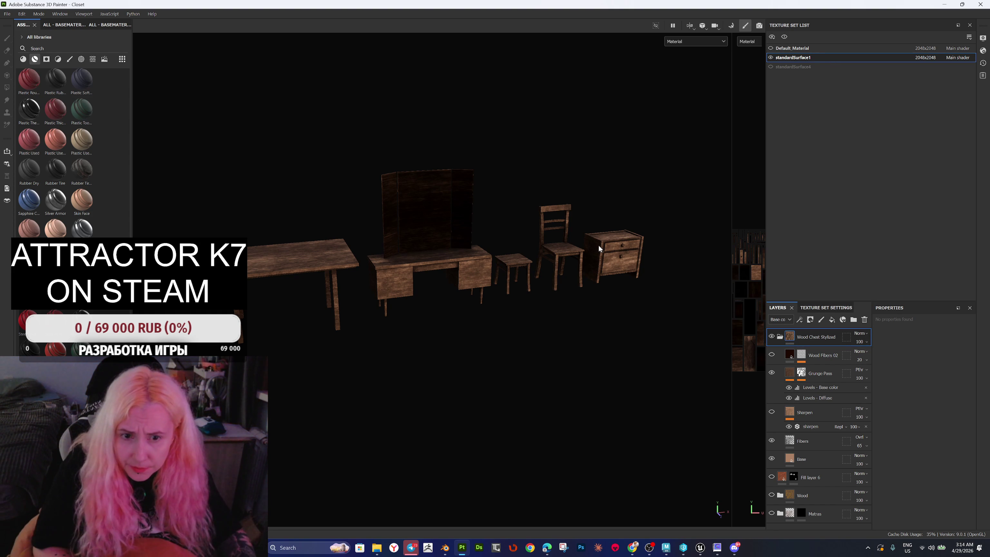
scroll(545, 241, up, 3)
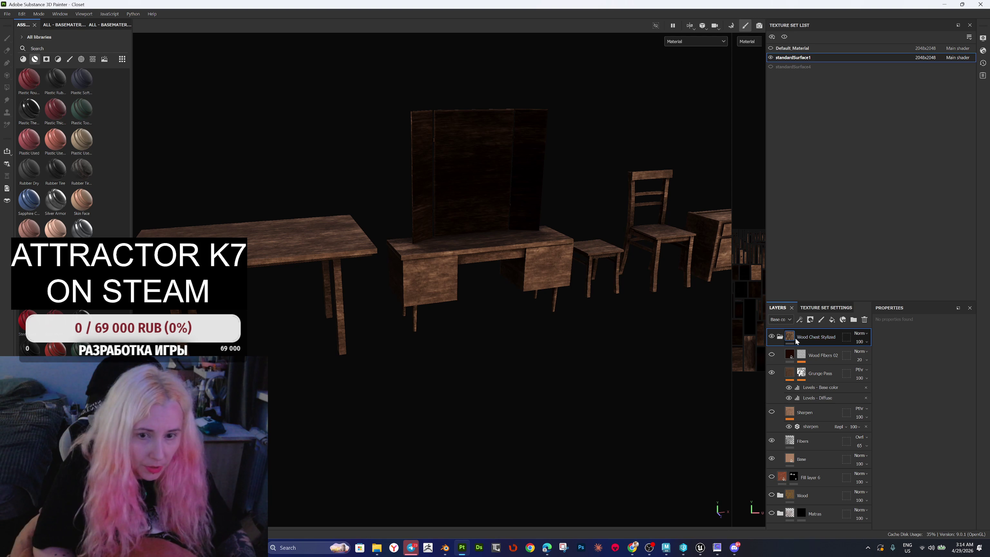
click(772, 336)
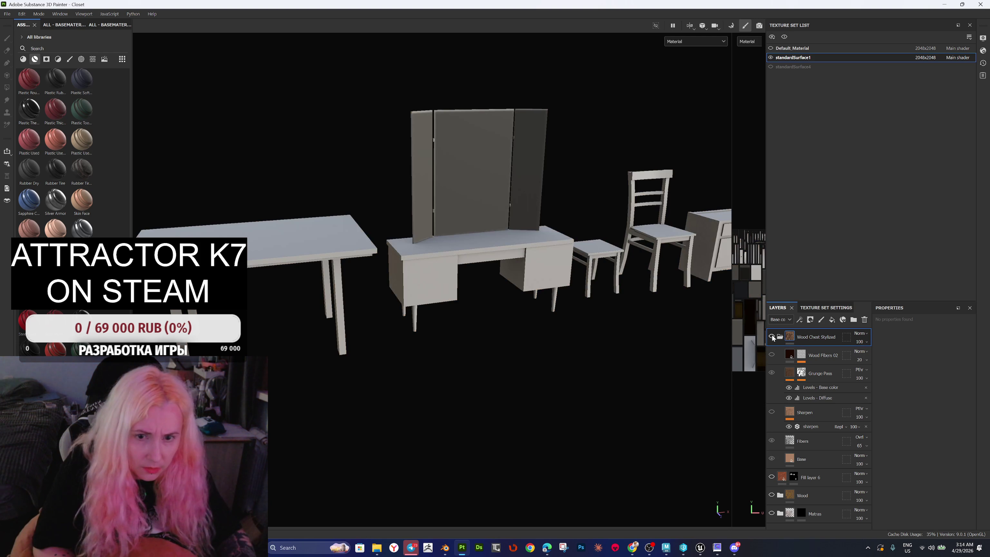
click(772, 337)
click(773, 337)
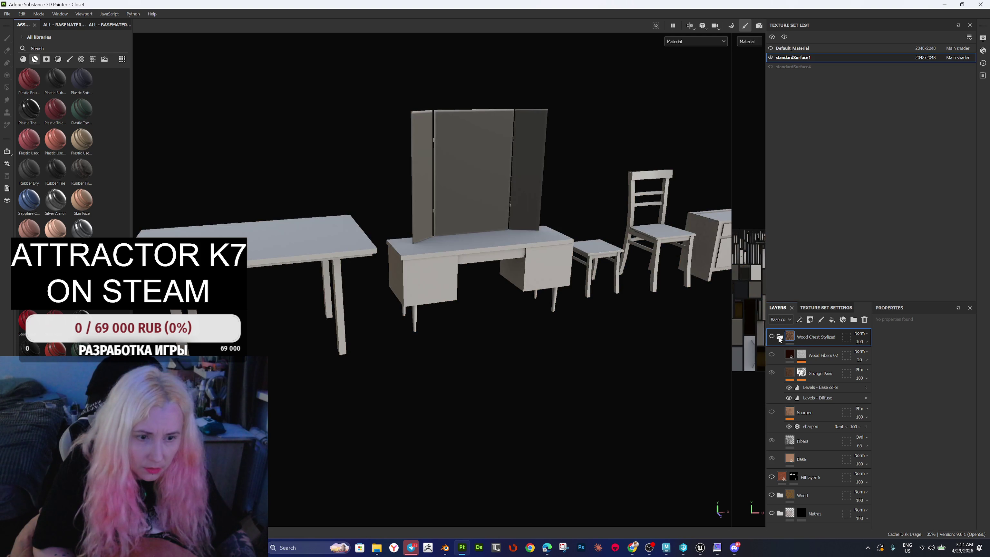
click(779, 338)
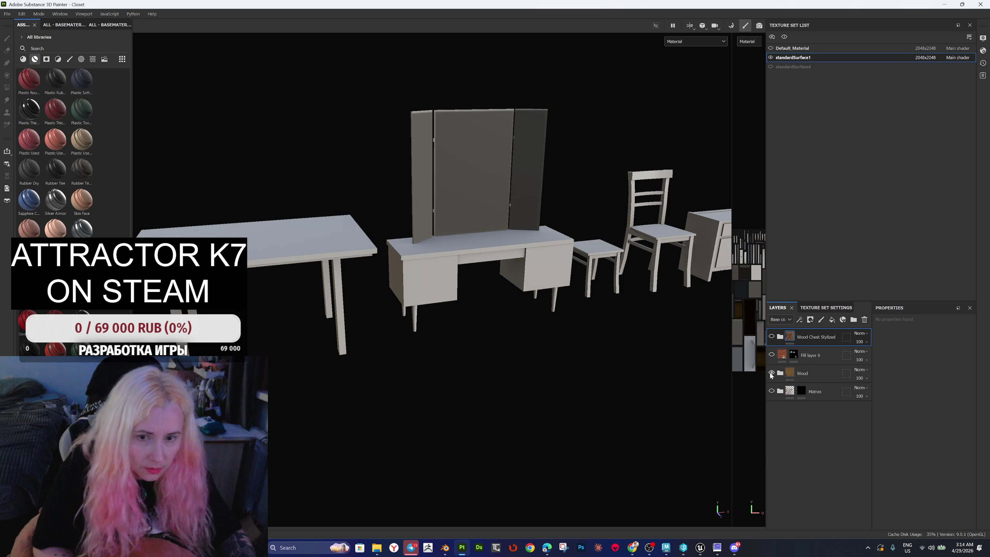
click(771, 373)
mouse_move(591, 327)
mouse_down()
mouse_move(542, 317)
mouse_move(541, 371)
mouse_move(541, 340)
mouse_move(522, 331)
mouse_move(540, 330)
mouse_move(528, 334)
mouse_move(530, 347)
mouse_up()
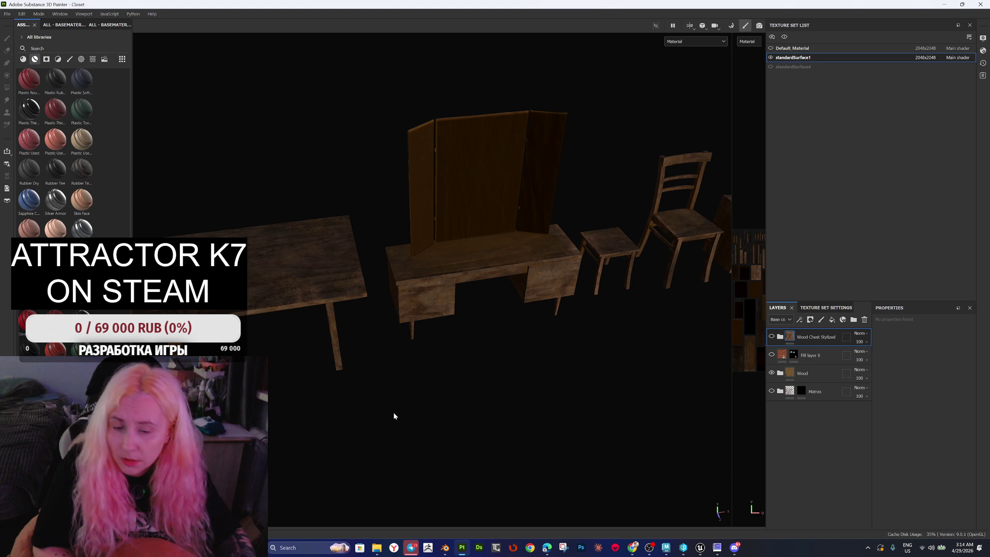
mouse_move(380, 553)
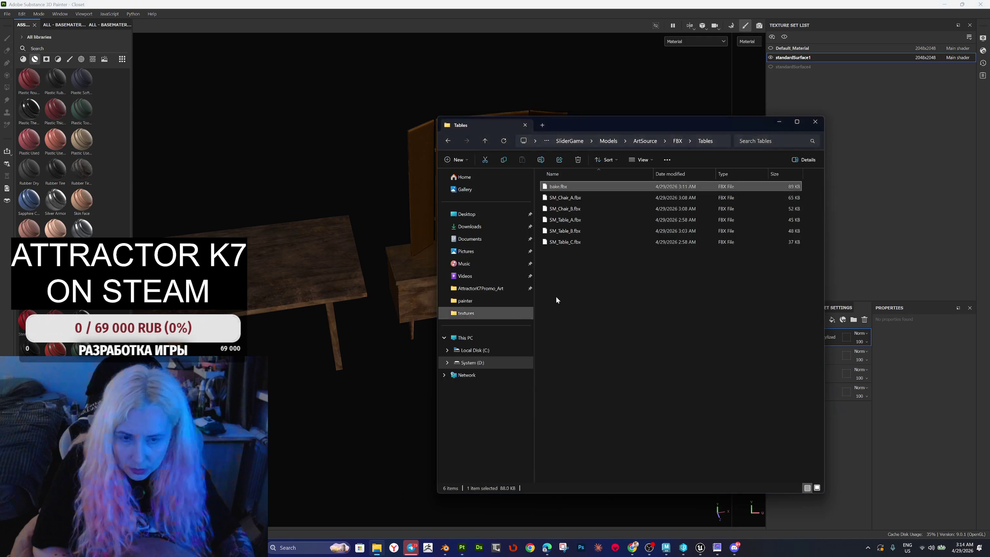
click(377, 492)
click(565, 253)
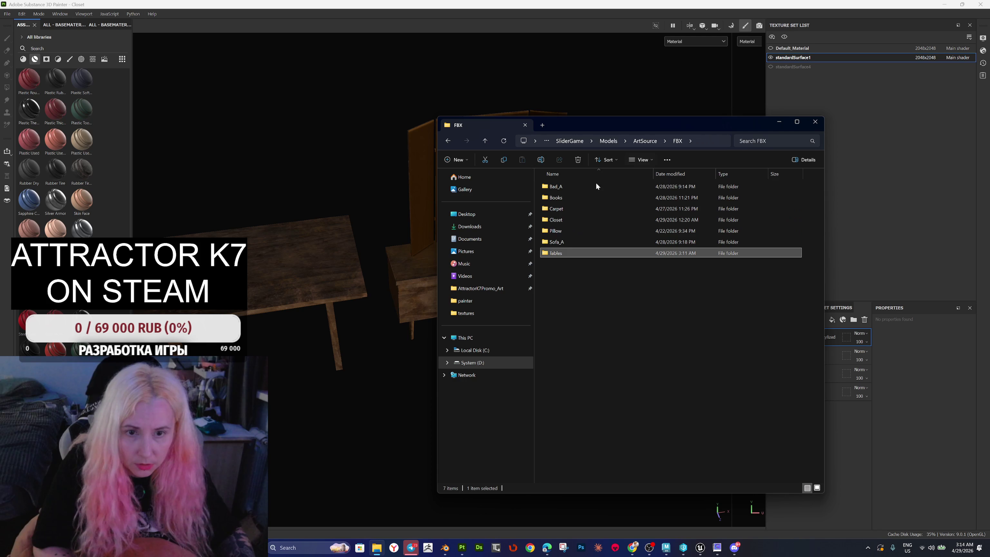
click(670, 273)
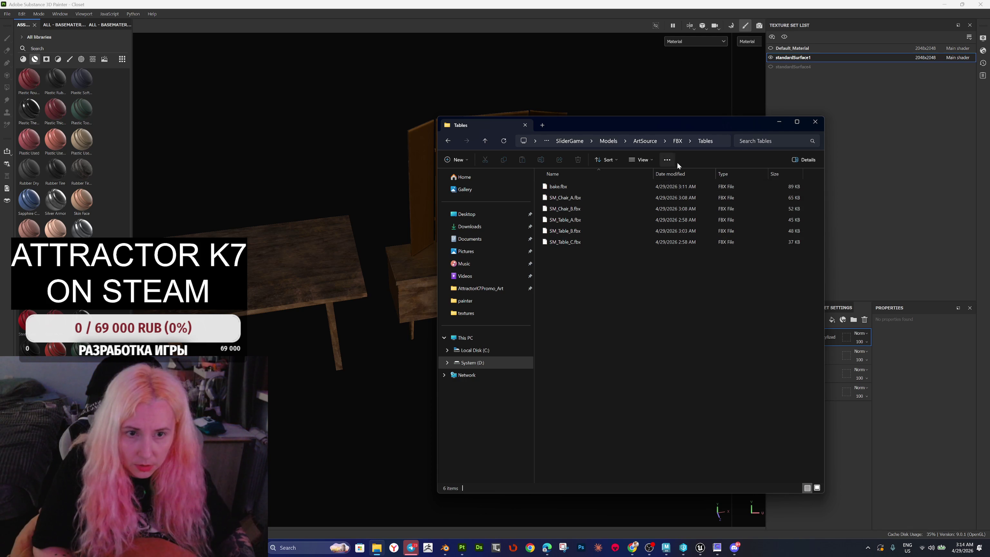
click(720, 146)
click(178, 7)
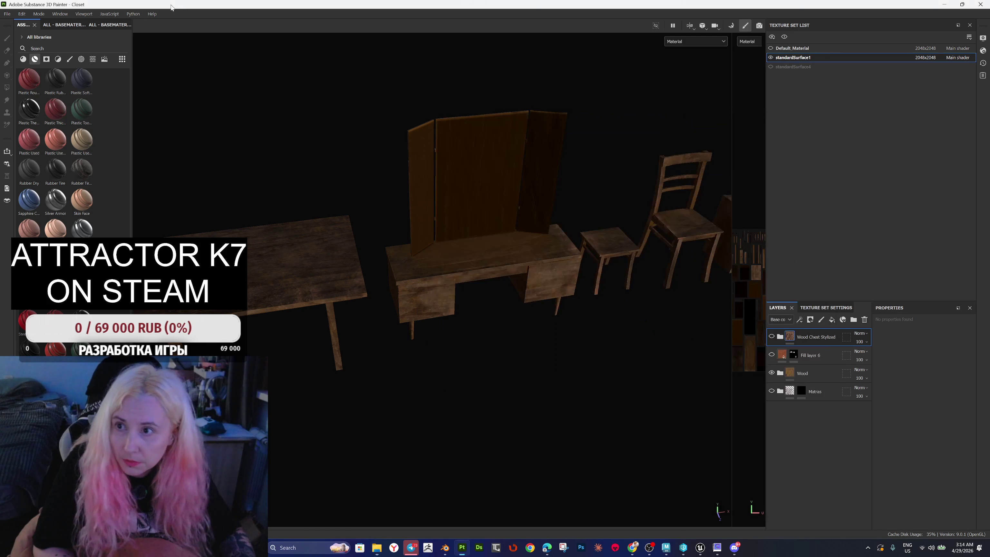
Step: Export the furniture textures with FBX/Tables as the output folder, then go to Maya
click(7, 15)
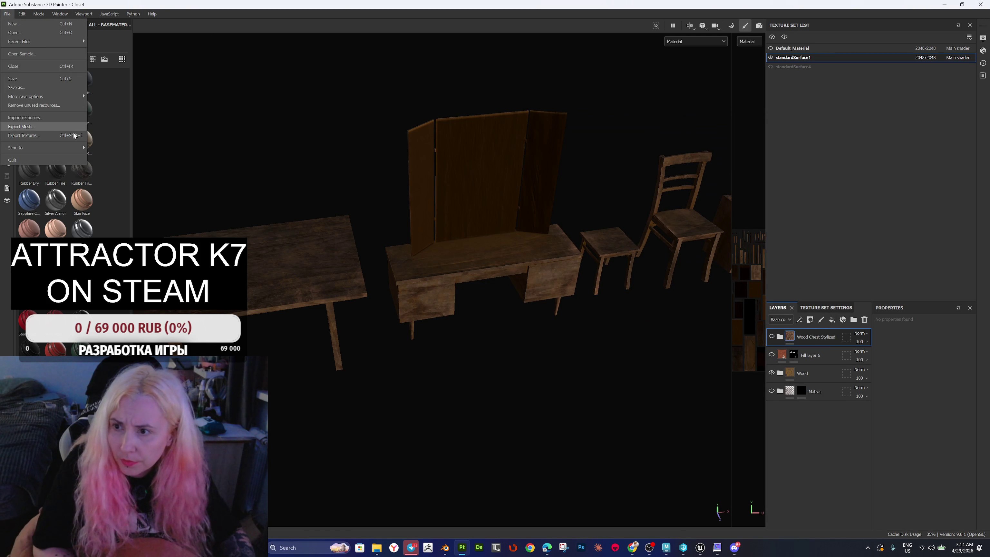
click(60, 141)
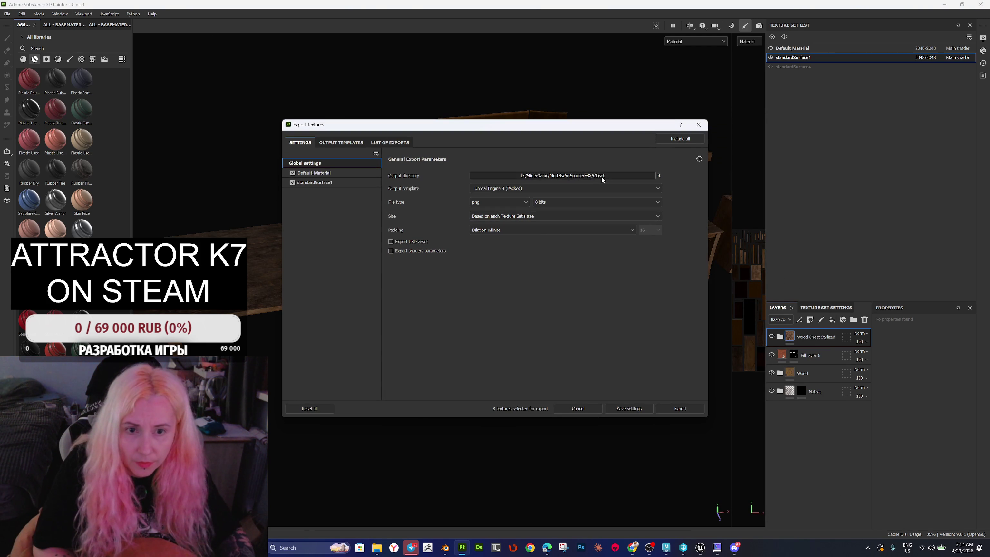
click(609, 177)
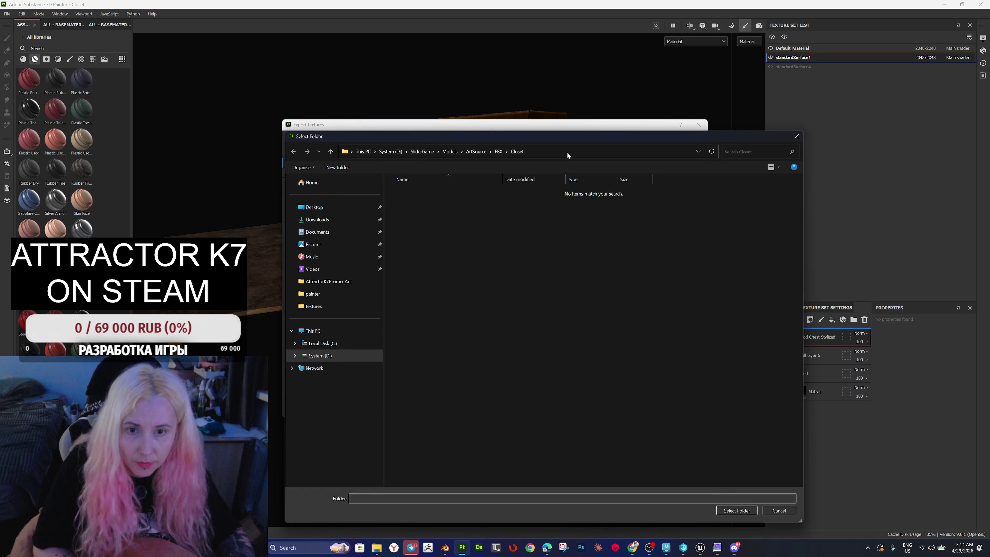
click(567, 155)
key(ctrl+v)
key(Return)
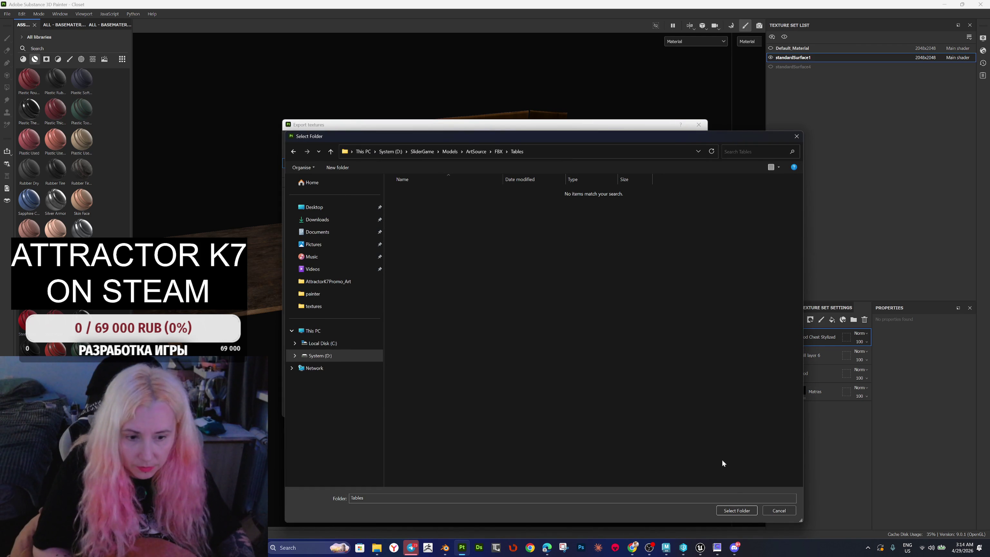
click(732, 511)
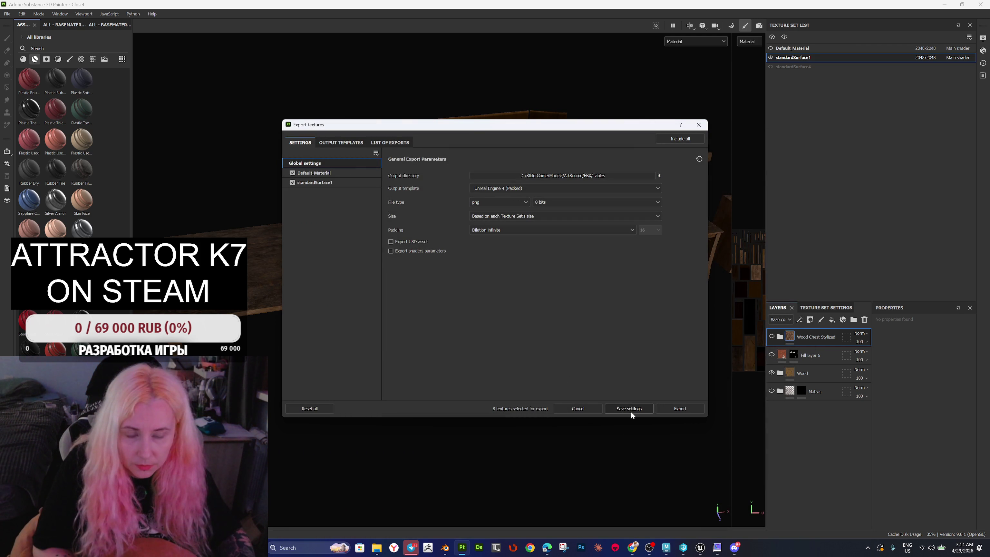
click(664, 410)
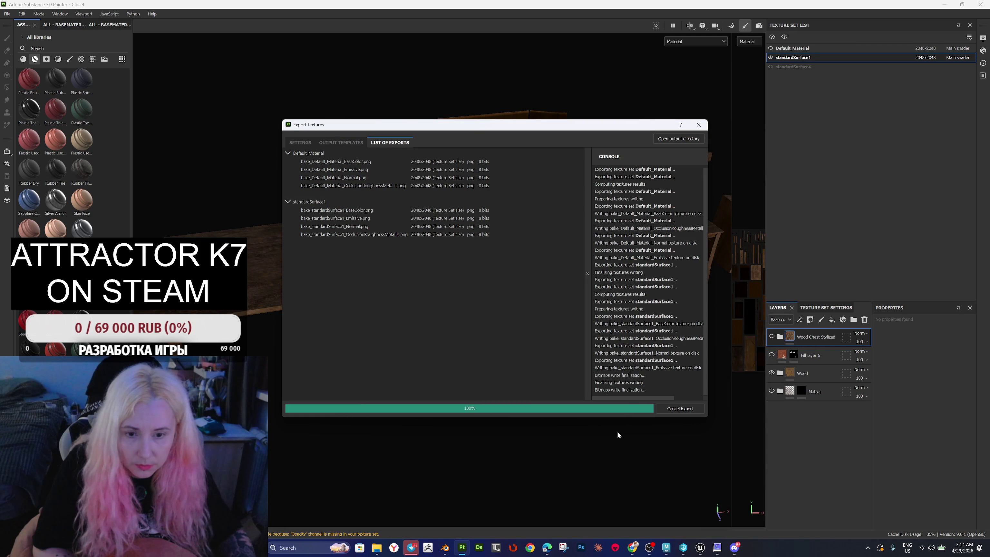
mouse_move(708, 553)
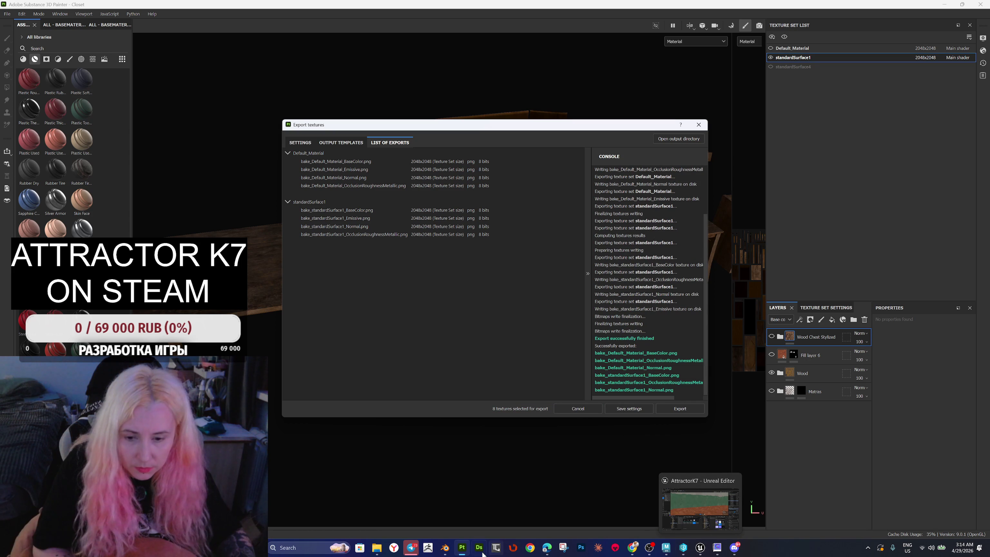
mouse_move(565, 554)
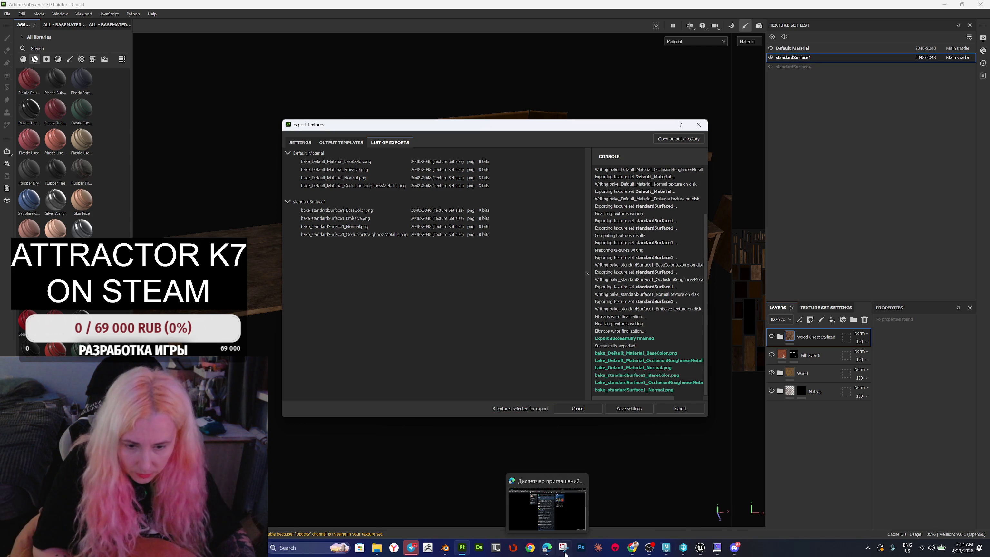
click(666, 547)
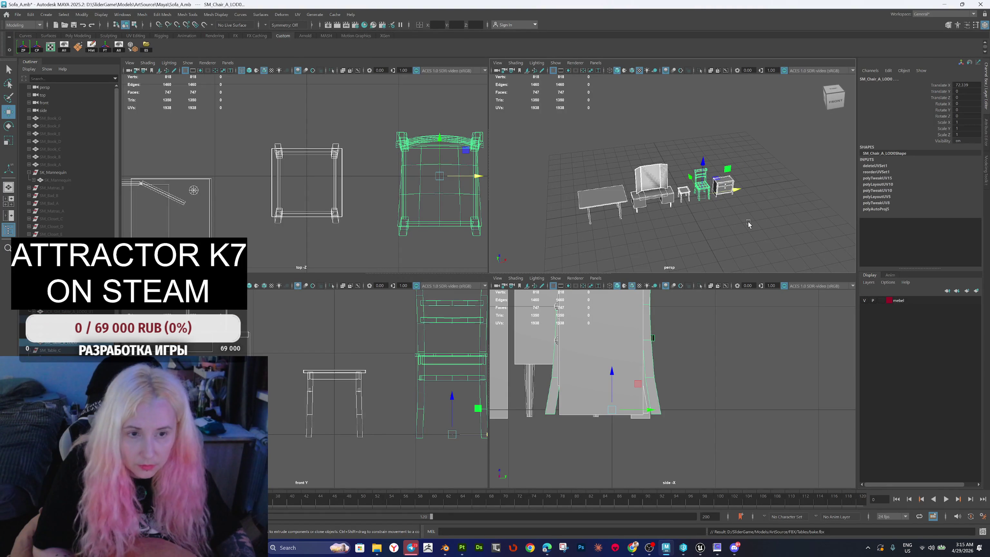
Step: Set Translate to 0 for the dresser, chair, SM_Table_C and desk in the Channel Box
click(676, 230)
click(724, 186)
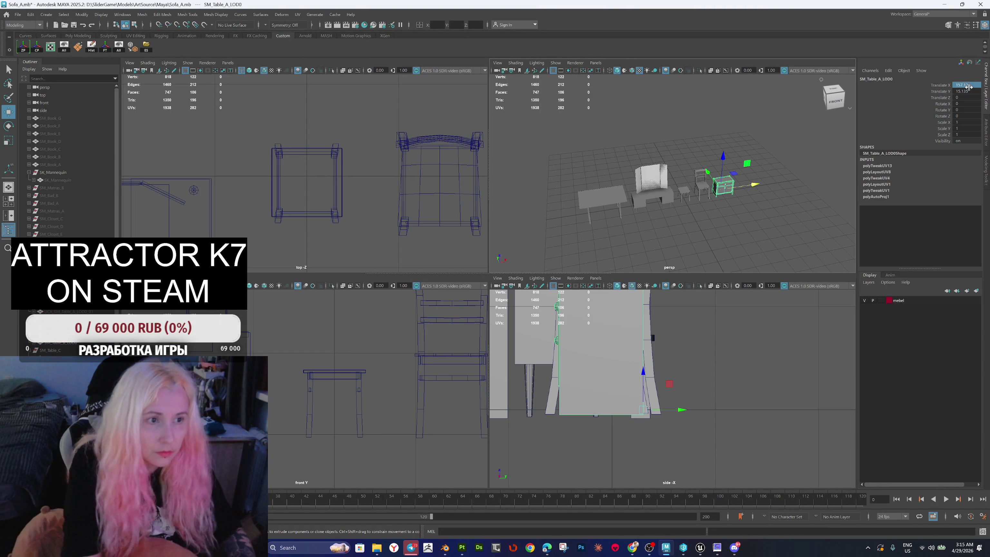
double_click(956, 91)
text(0)
key(Return)
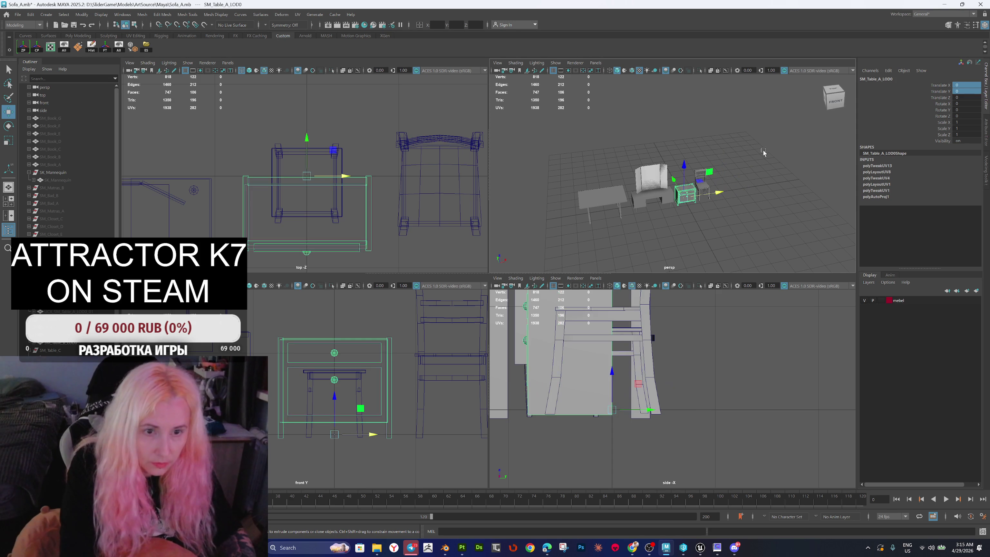
click(706, 190)
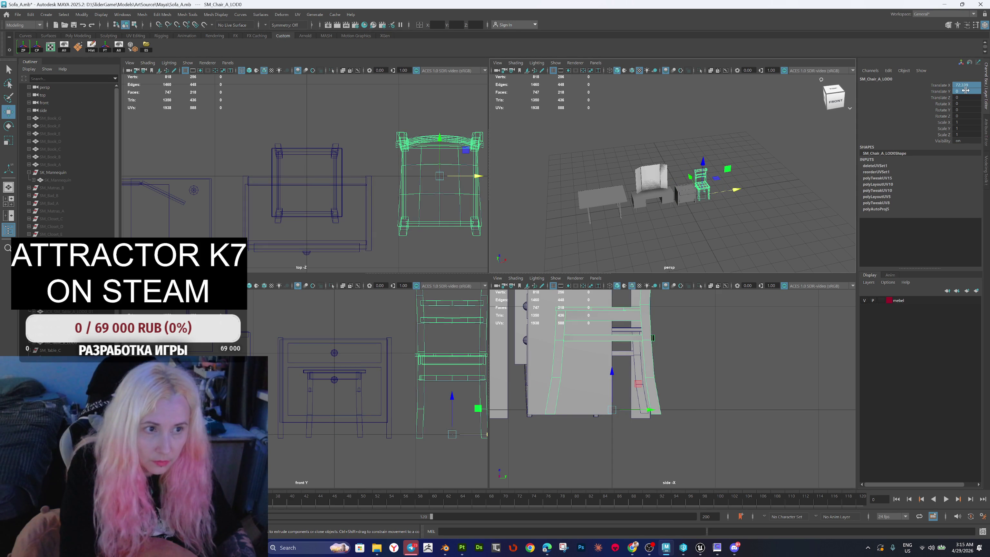
key(Return)
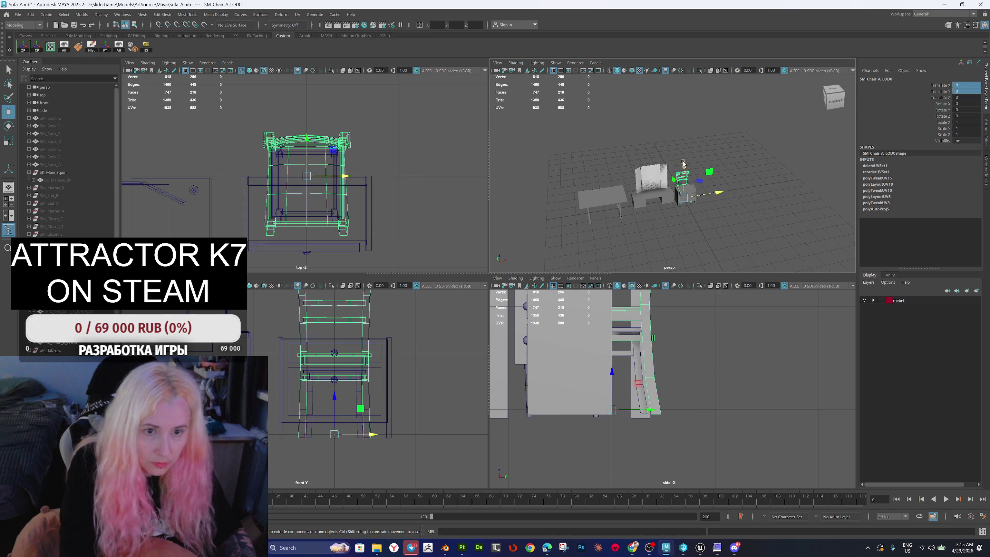
click(609, 205)
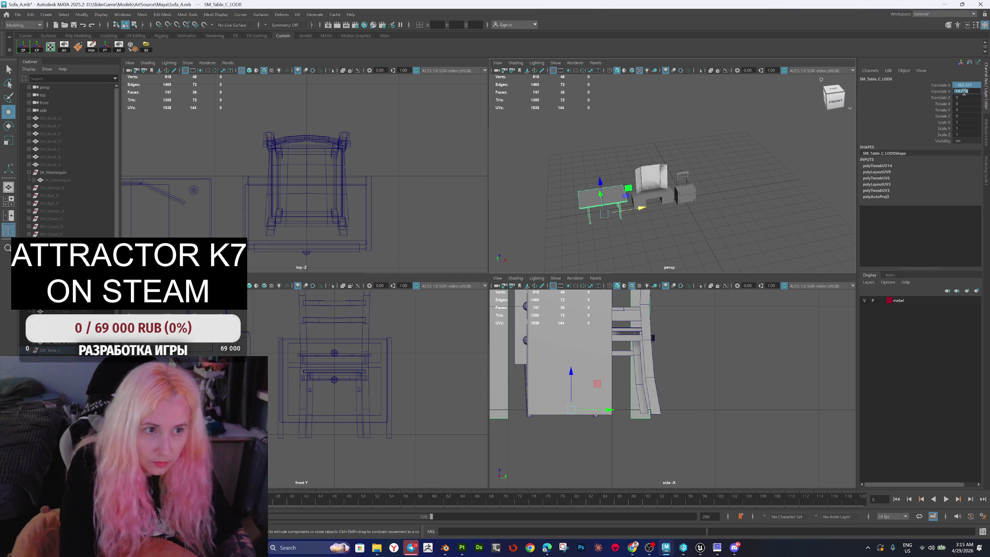
key(Return)
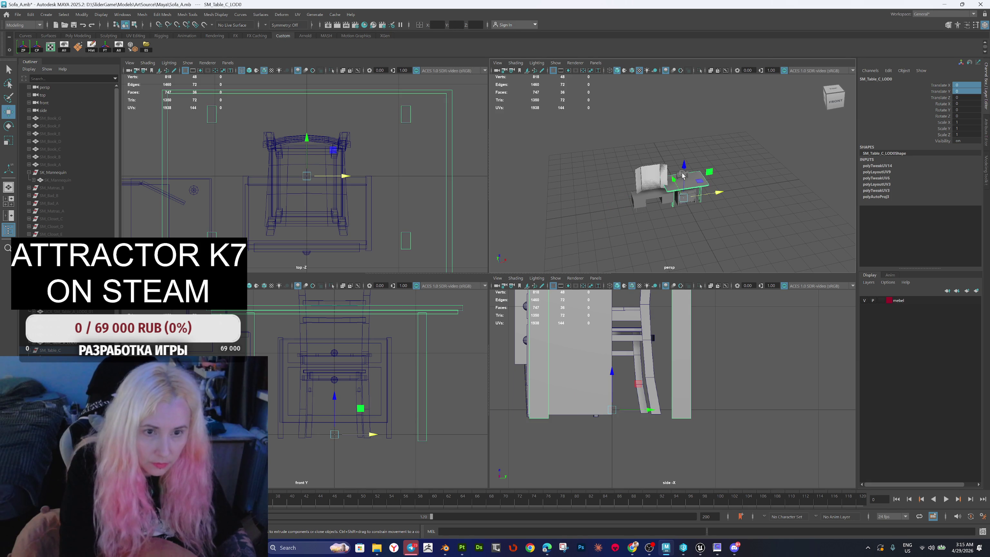
click(654, 195)
drag(960, 85, 958, 85)
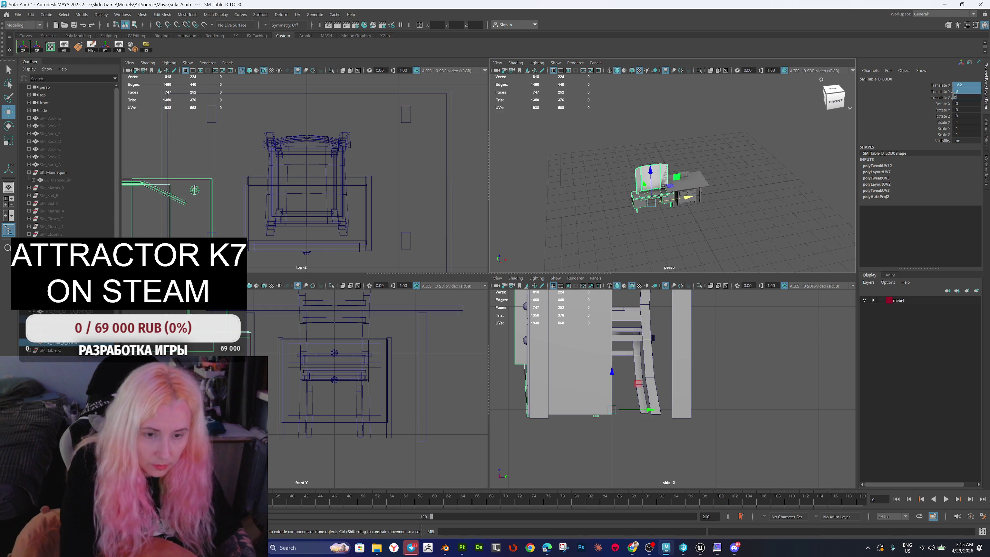
key(Return)
Step: Slide SM_Table_B_LOD0 along X to 64.087 and freeze its transformations
click(723, 179)
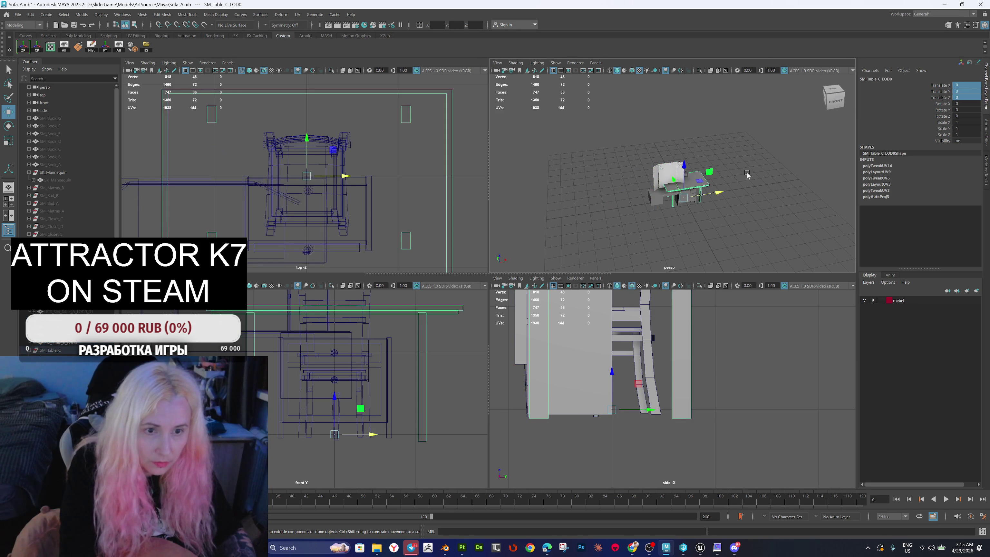
scroll(774, 161, up, 4)
click(759, 216)
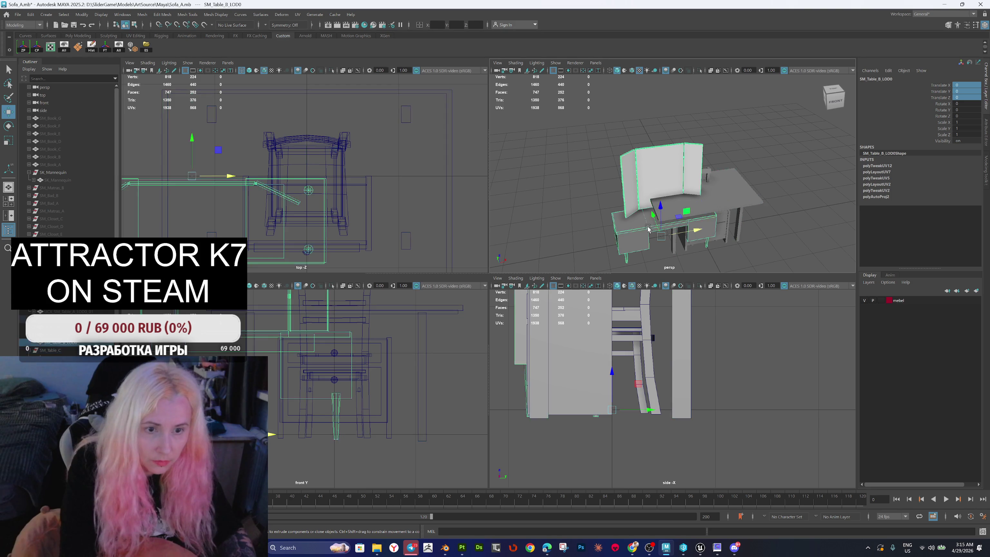
scroll(759, 216, down, 2)
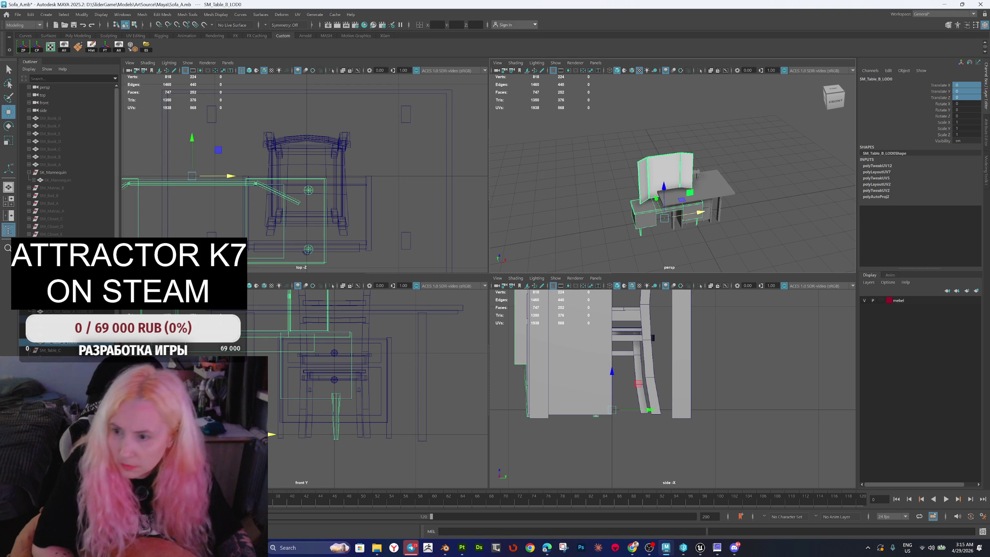
scroll(345, 200, down, 2)
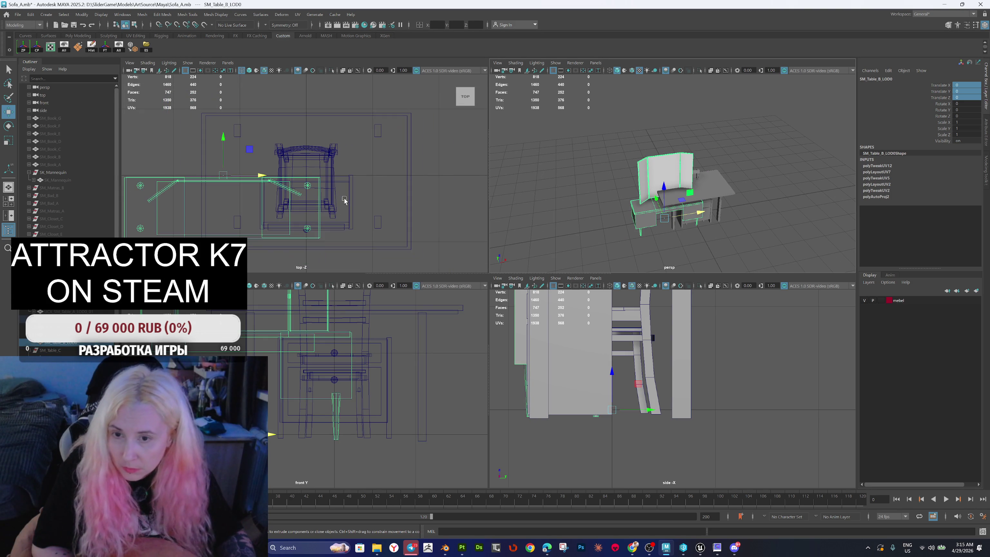
drag(700, 215, 726, 211)
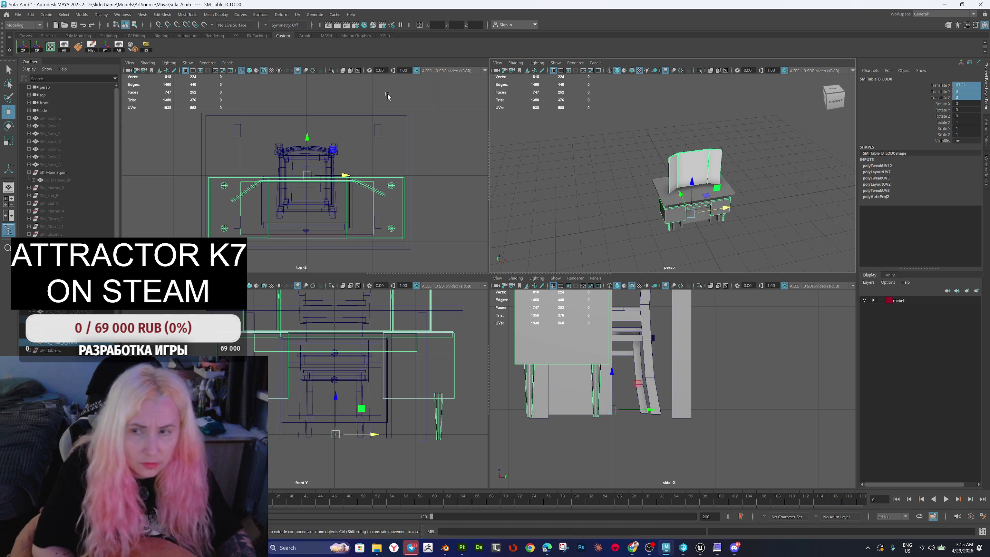
click(106, 48)
mouse_move(662, 234)
mouse_down()
mouse_move(688, 241)
mouse_move(604, 164)
mouse_up()
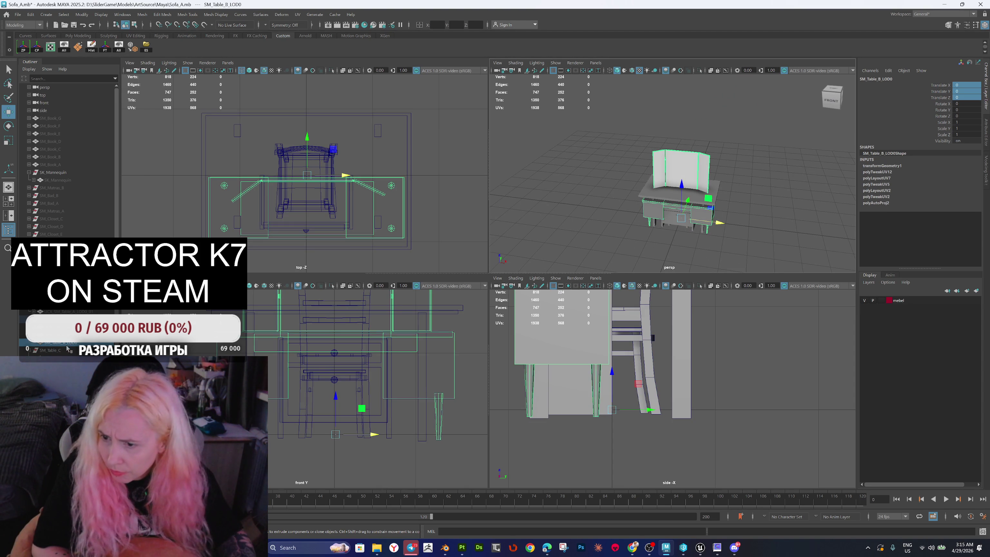
Step: Unhide the desk's collision box UCX_SM_Table_B_LOD0_01 and move it onto the desk
click(172, 141)
click(54, 327)
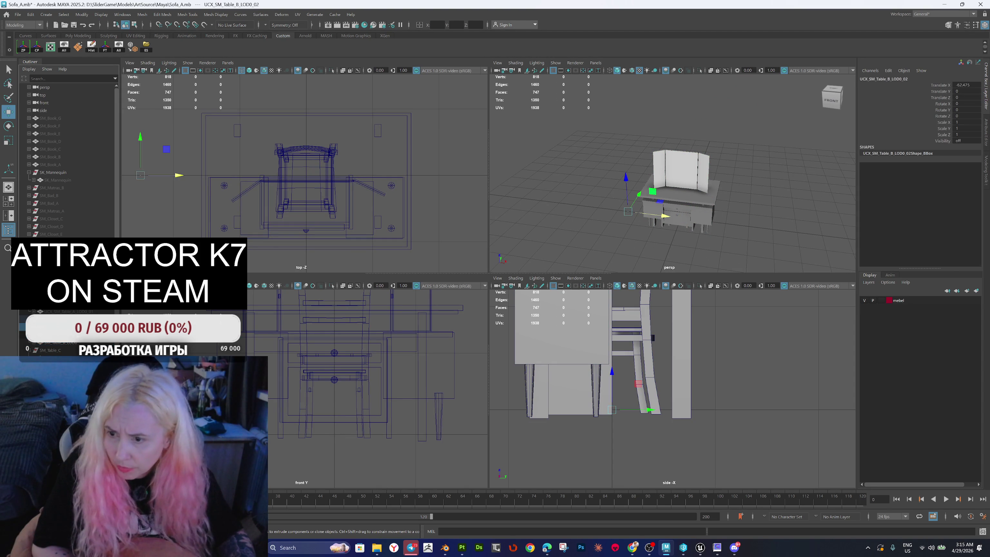
key(shift+h)
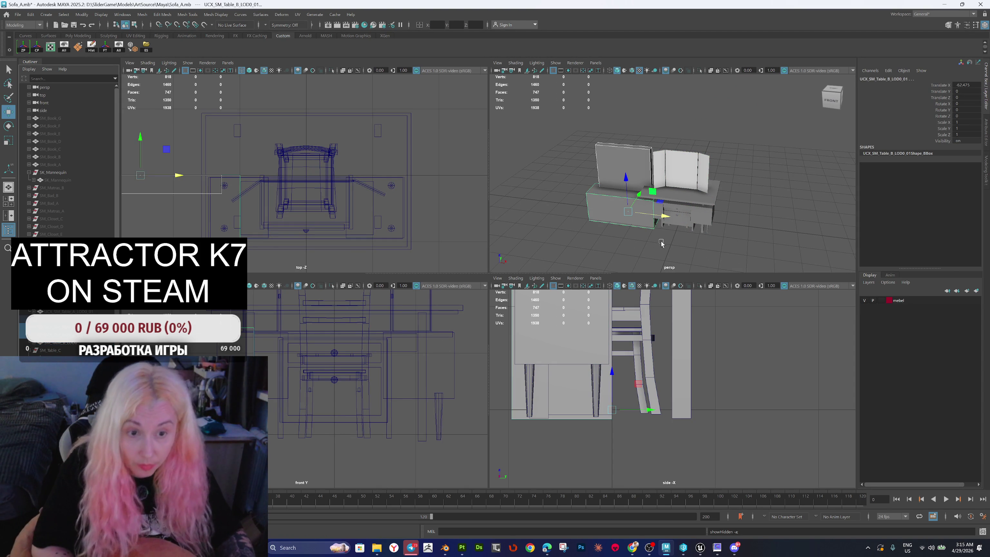
mouse_move(662, 217)
mouse_down()
mouse_move(716, 234)
mouse_move(706, 230)
mouse_up()
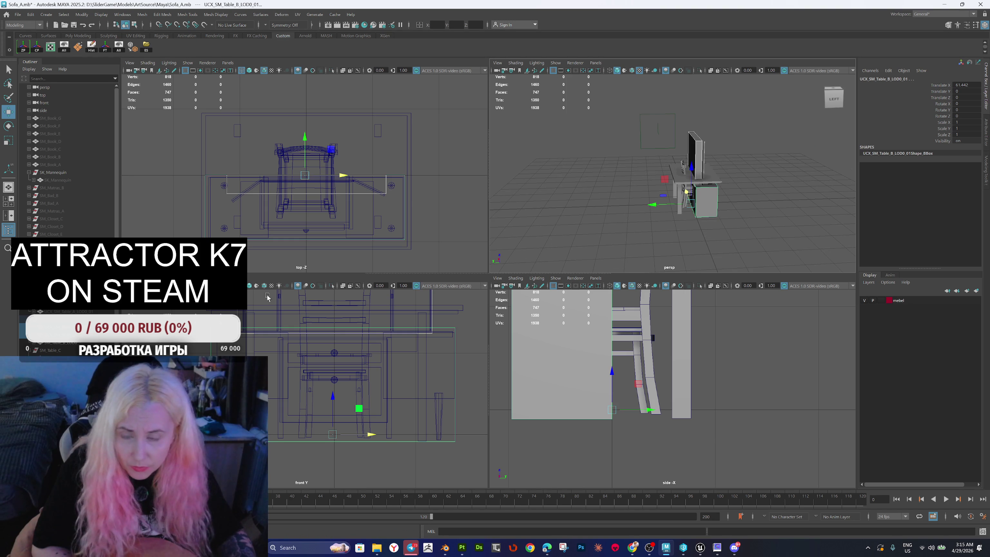
key(Up)
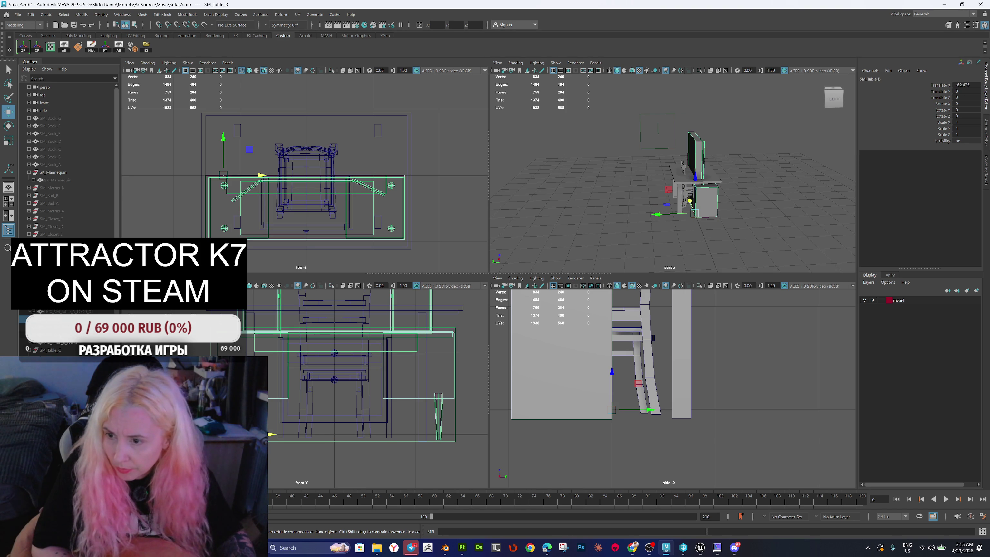
Step: Unhide the SM_Table_A and SM_Table_C collision meshes, then select SM_Chair_B
click(58, 312)
key(shift+h)
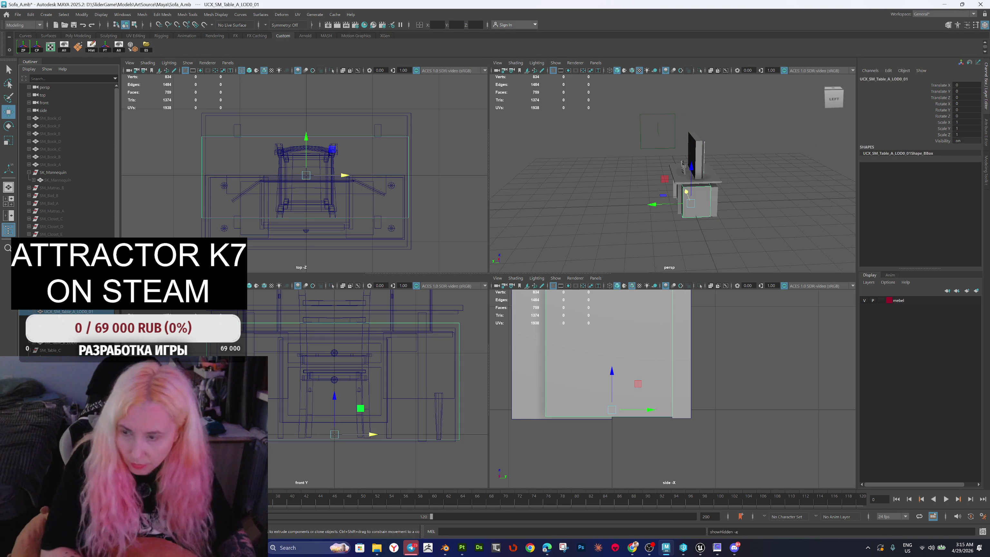
click(58, 357)
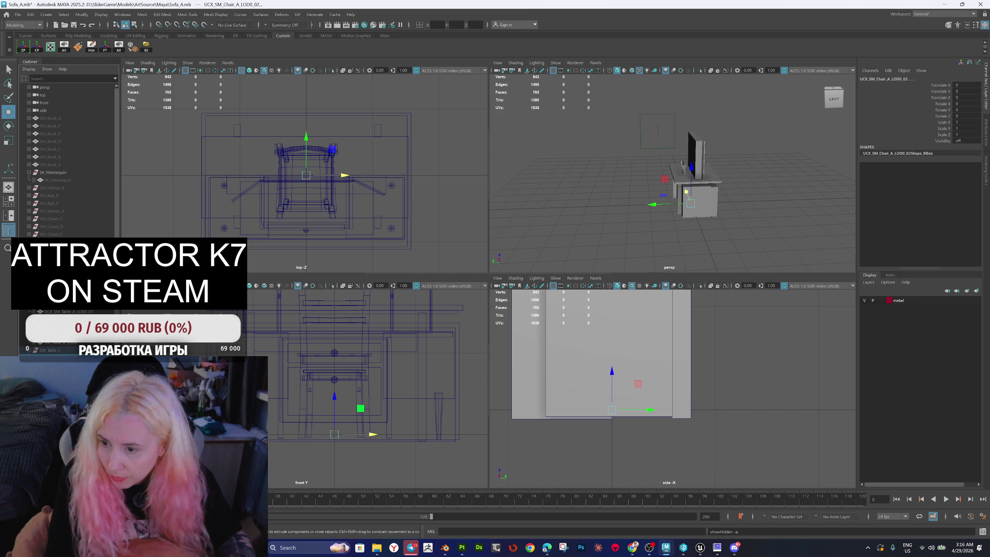
key(shift+h)
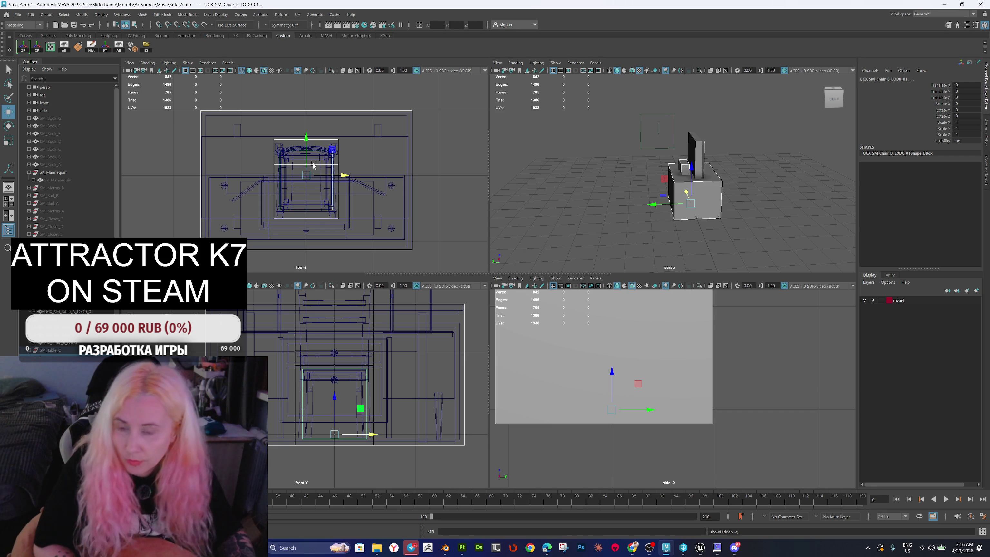
click(50, 355)
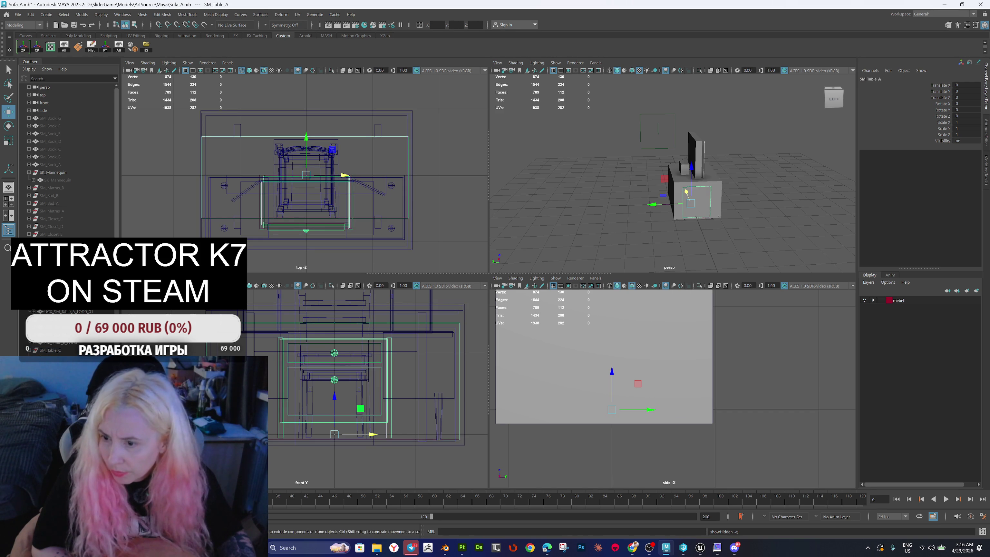
click(54, 361)
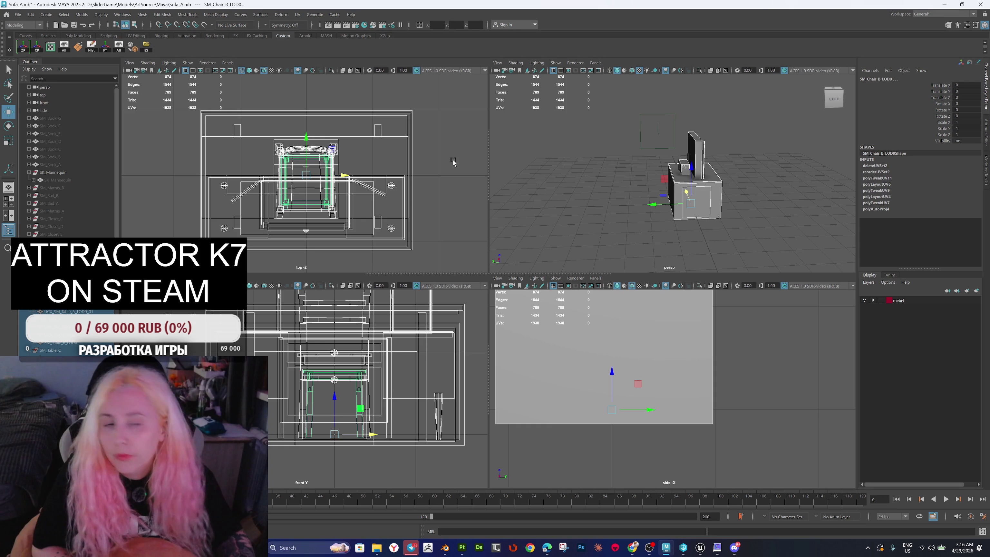
Step: Delete the chair's history and re-export the furniture FBX files via Game Exporter, overwriting them
click(91, 50)
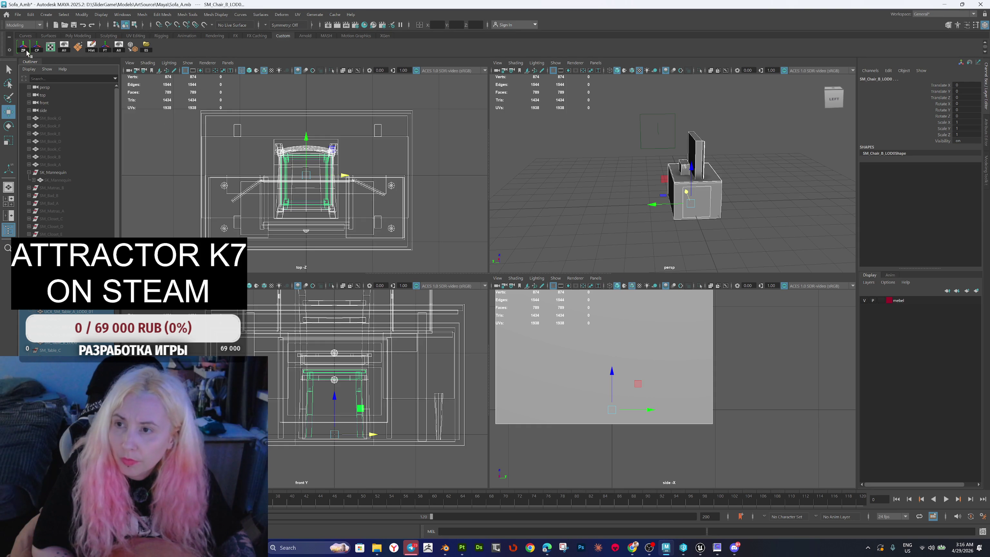
click(18, 15)
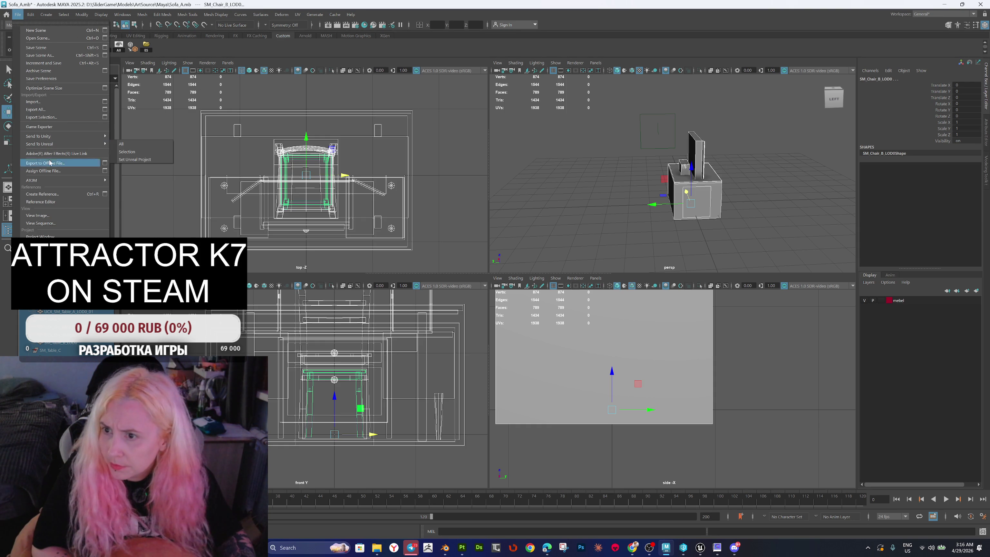
ctrl+shift+click(51, 127)
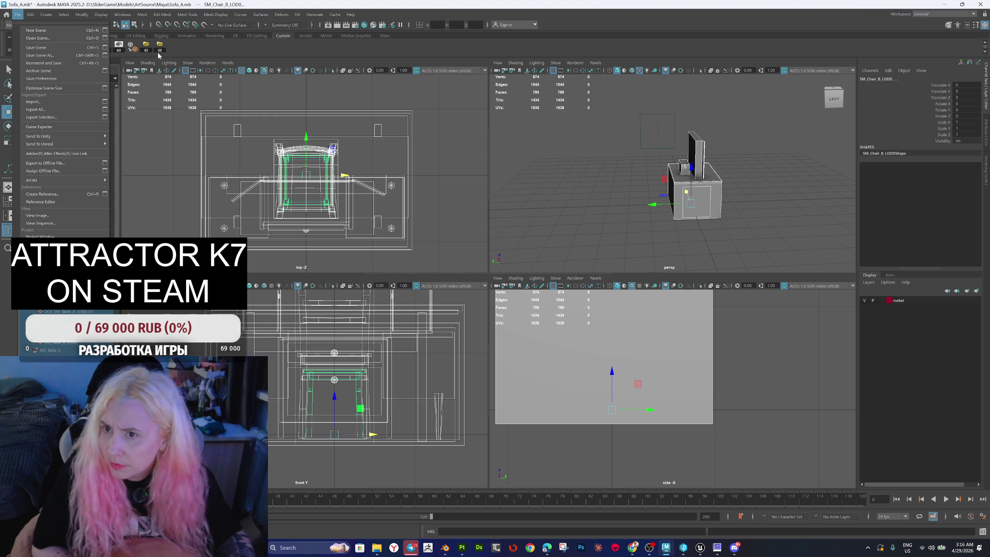
click(159, 47)
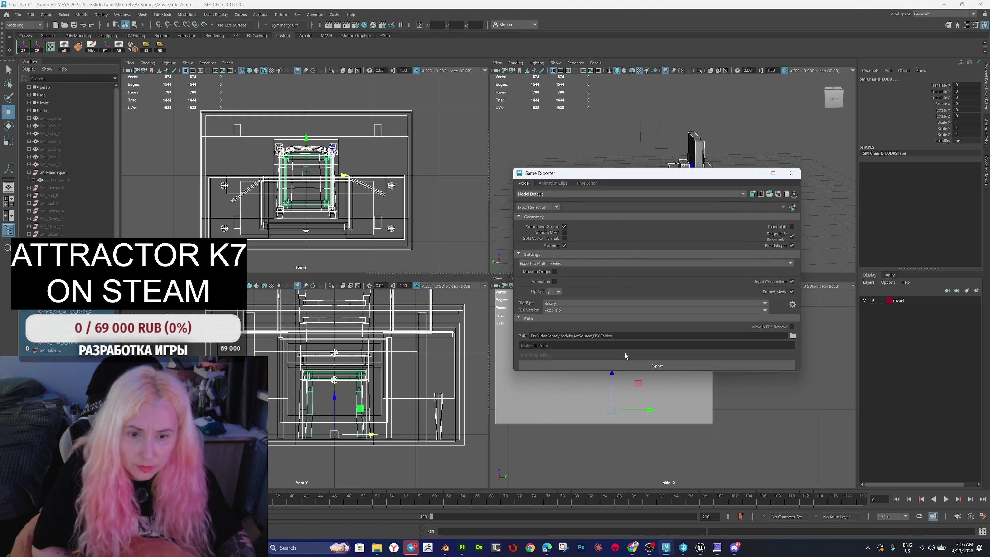
click(611, 365)
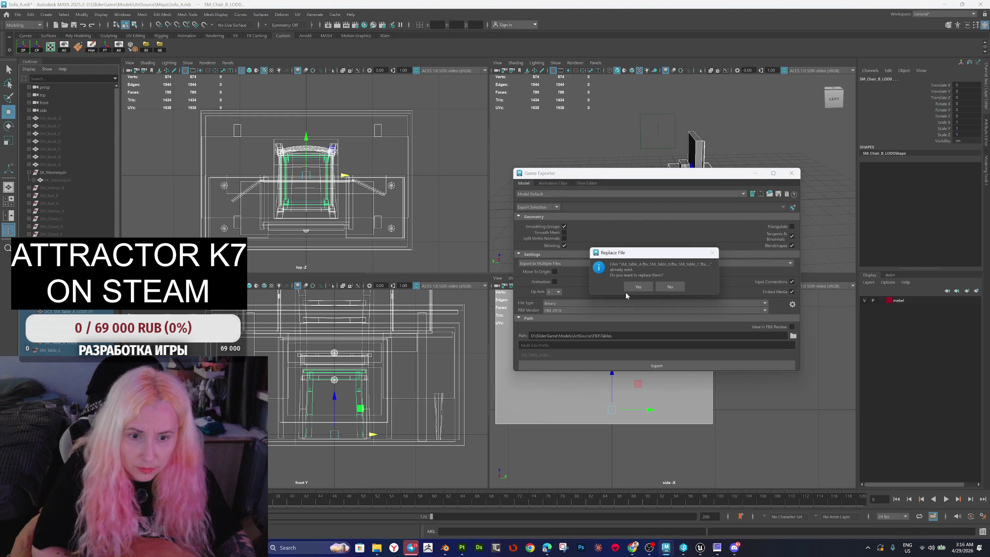
click(638, 287)
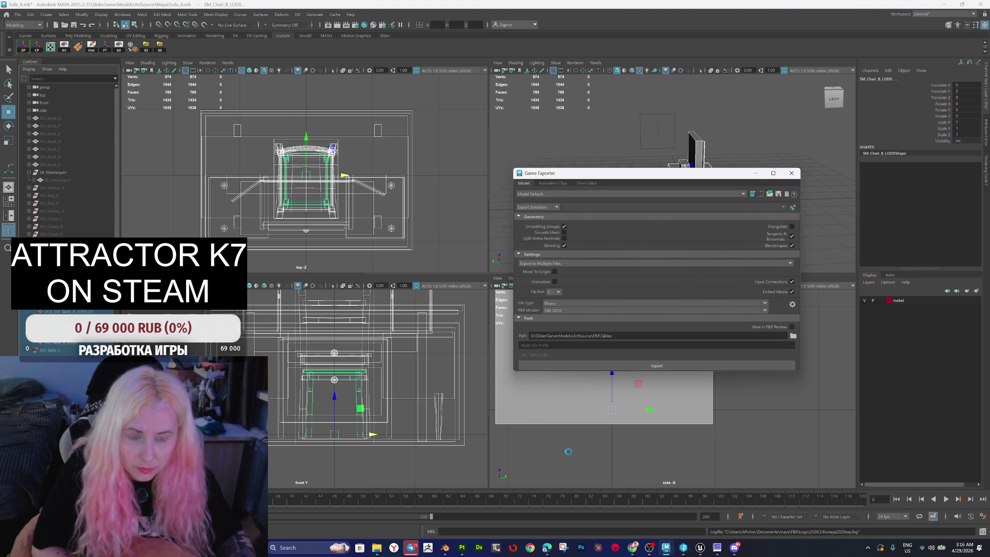
Step: In Unreal, select all five furniture meshes in the Content Browser
click(700, 548)
click(303, 418)
shift+click(453, 413)
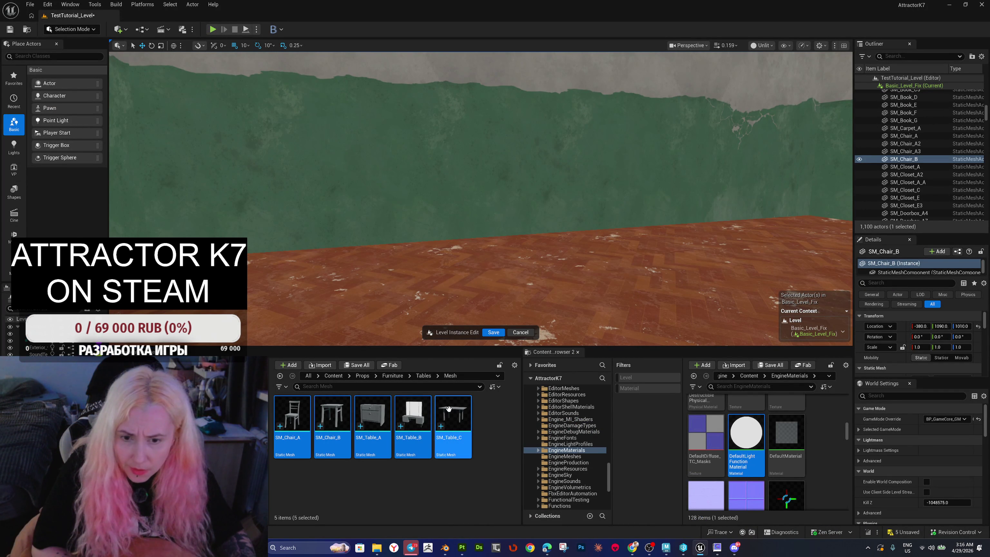
Step: Reimport the five selected meshes from their updated FBX files and save them
mouse_move(448, 420)
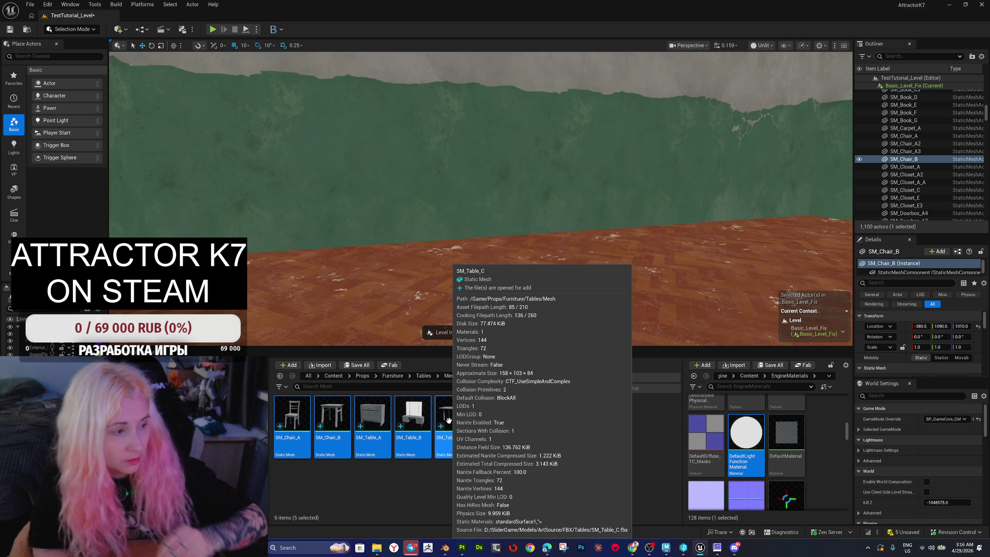
right_click(408, 420)
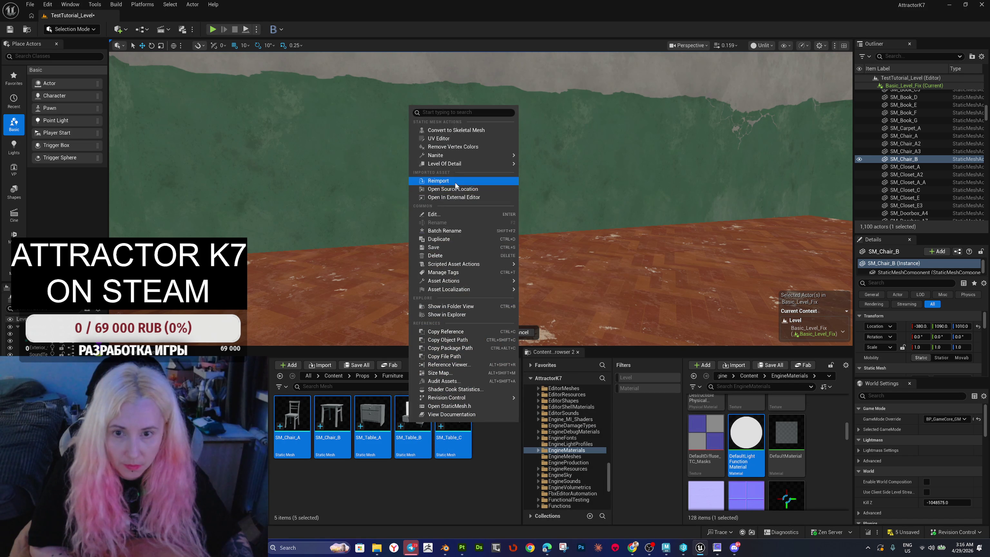
click(438, 180)
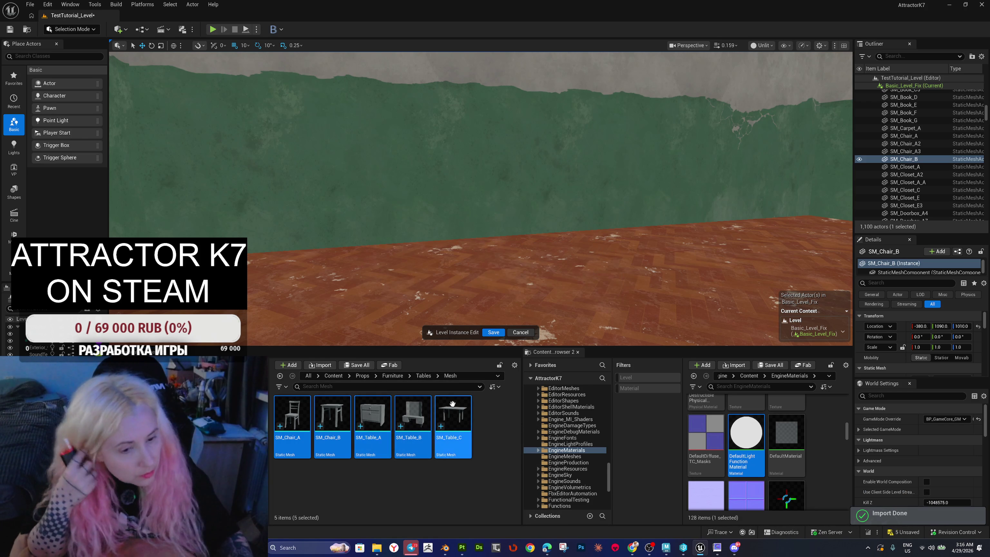
key(ctrl+s)
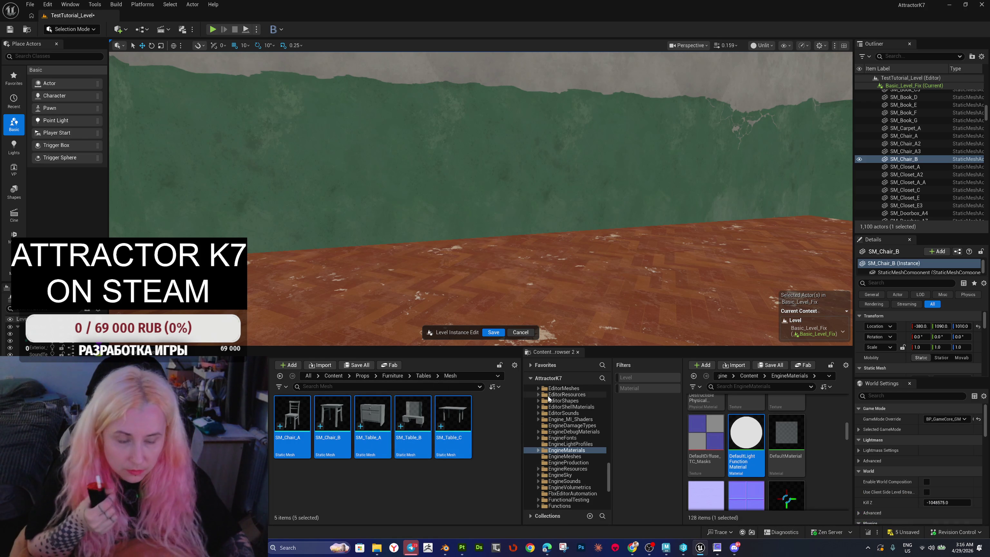
Step: Frame SM_Chair_B, browse to its asset, and open the Tables/Textures folder
key(f)
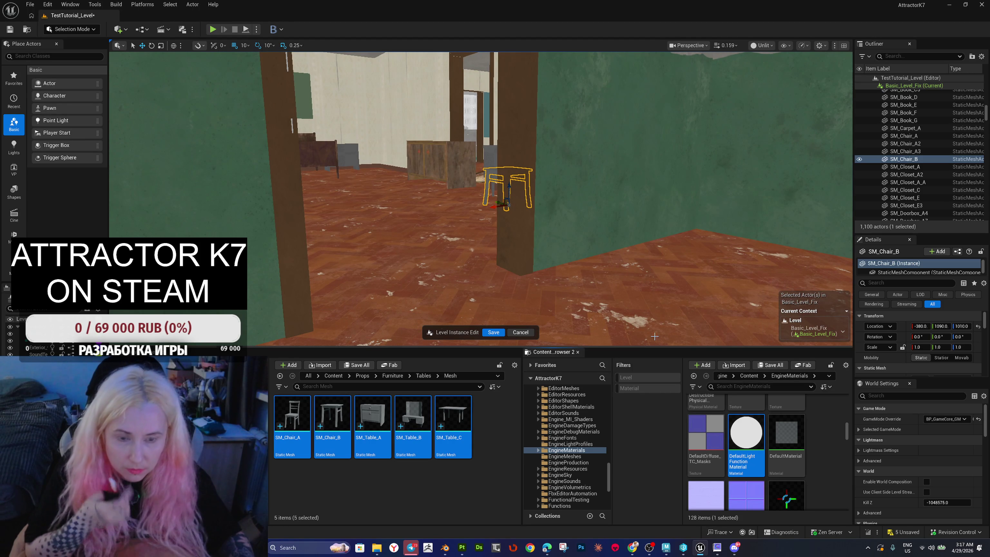
right_click(487, 174)
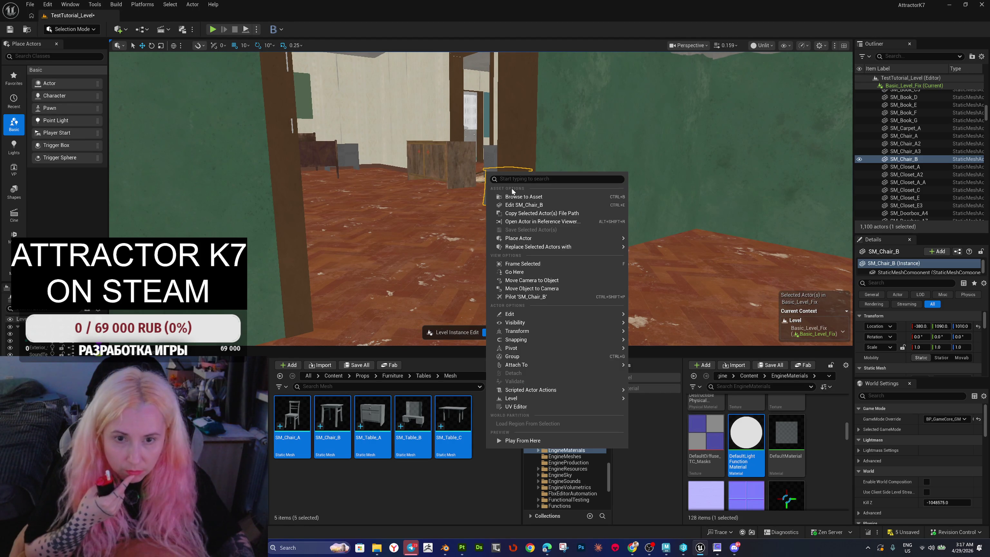
click(510, 197)
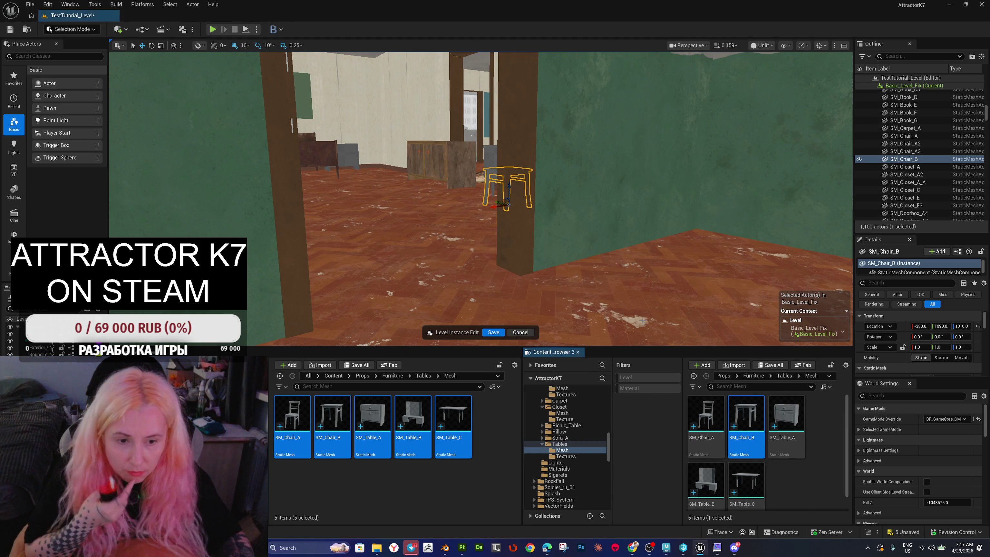
click(784, 375)
click(746, 415)
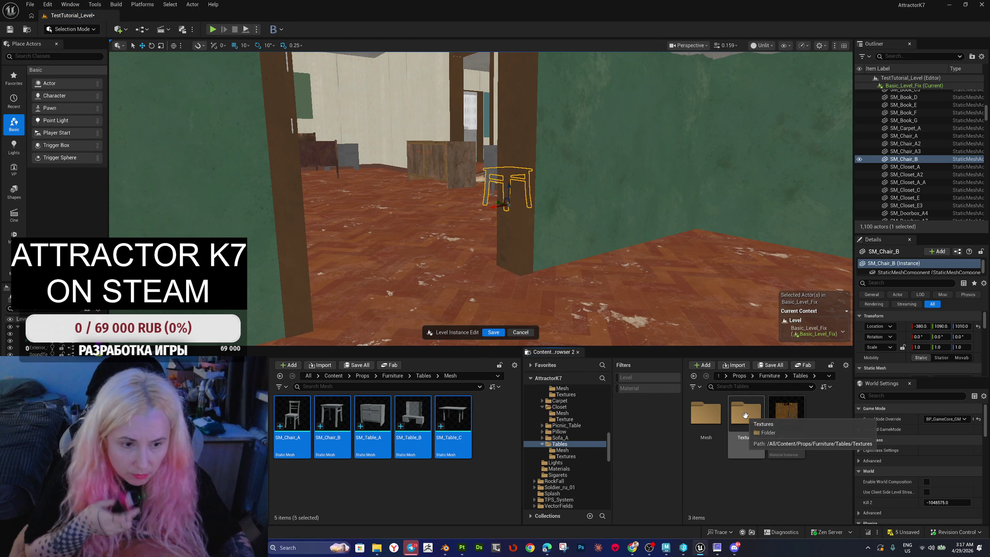
double_click(745, 419)
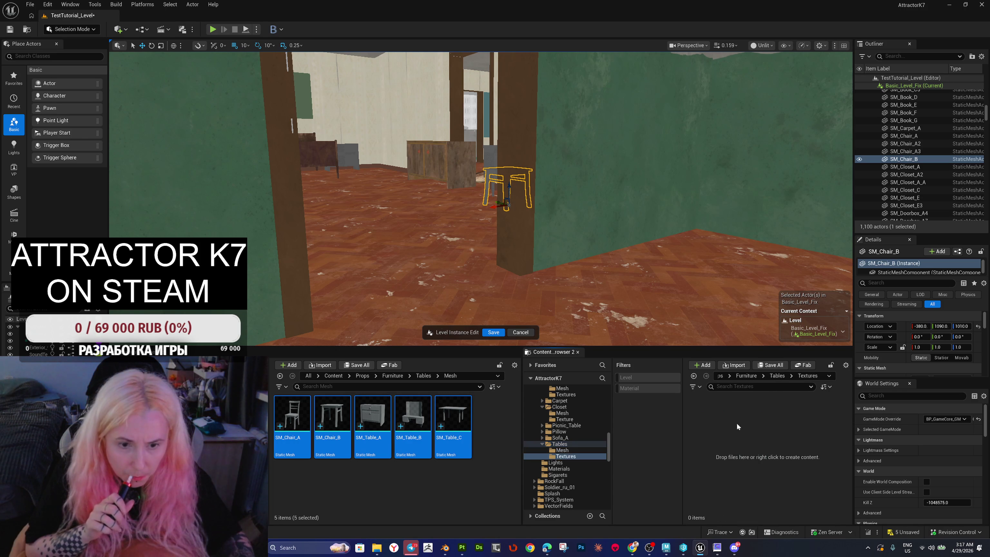
Step: Delete the six old PNG textures from the Tables FBX folder in File Explorer
click(376, 550)
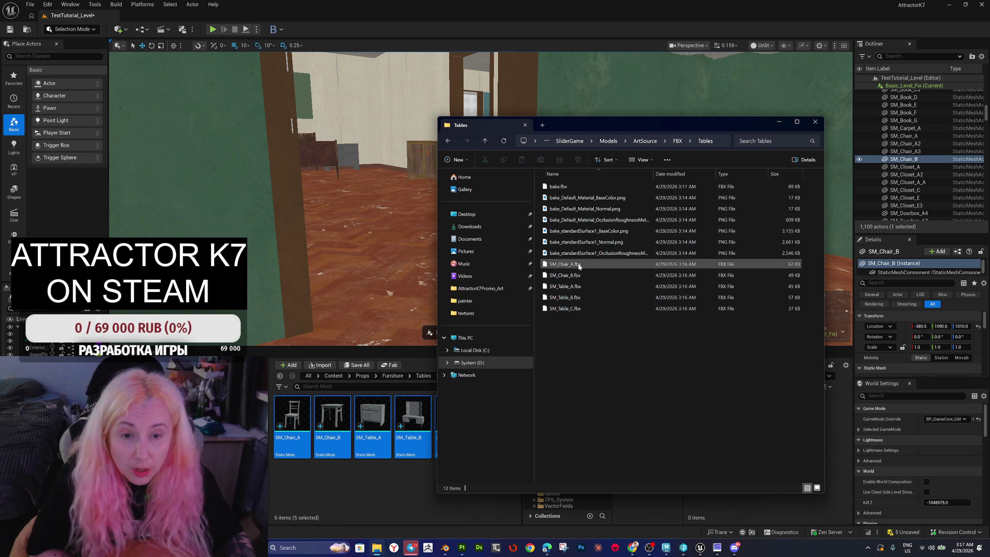
click(575, 289)
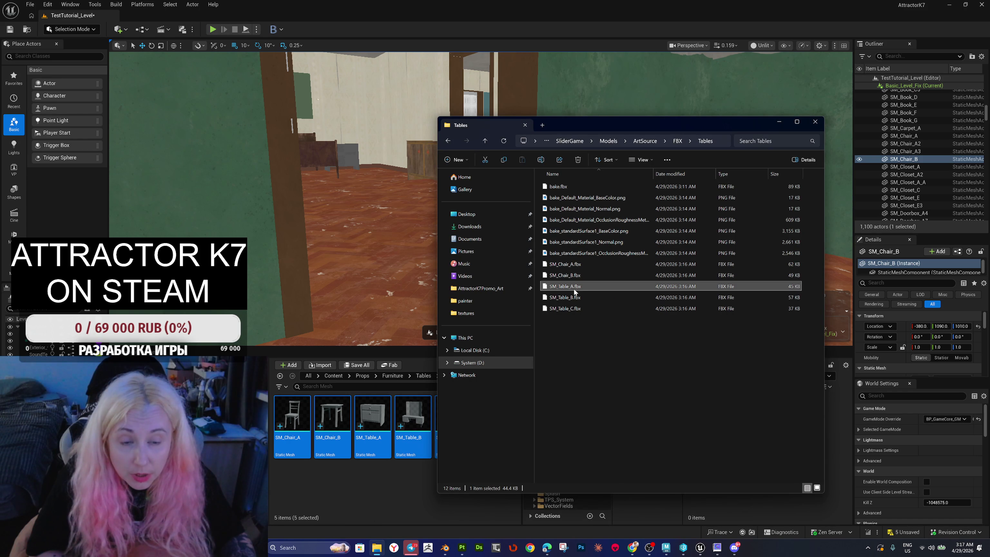
click(572, 288)
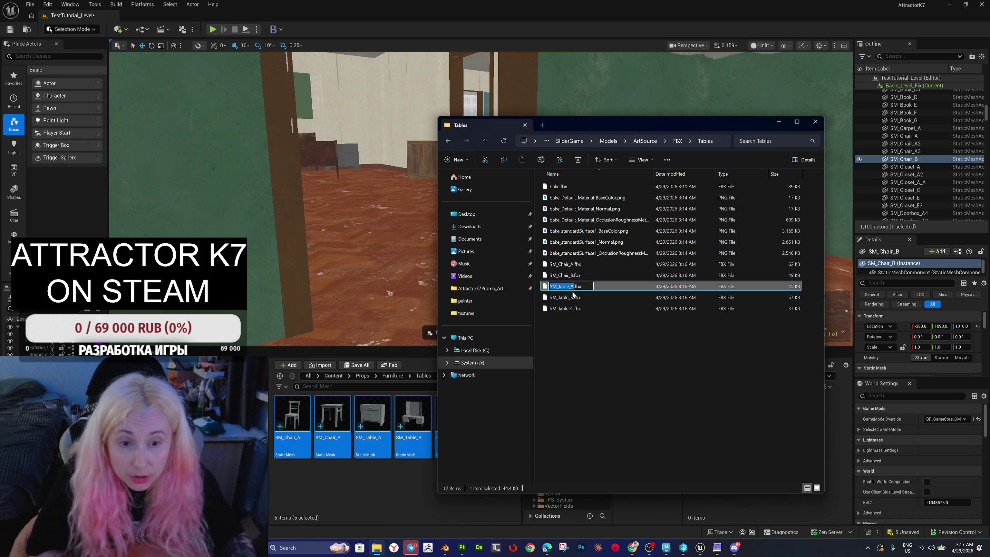
click(592, 252)
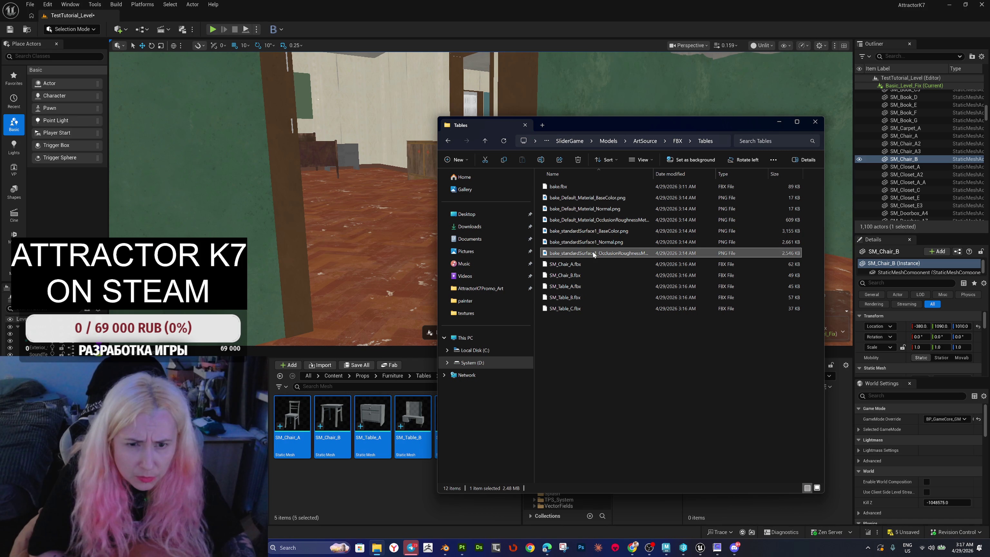
shift+click(597, 198)
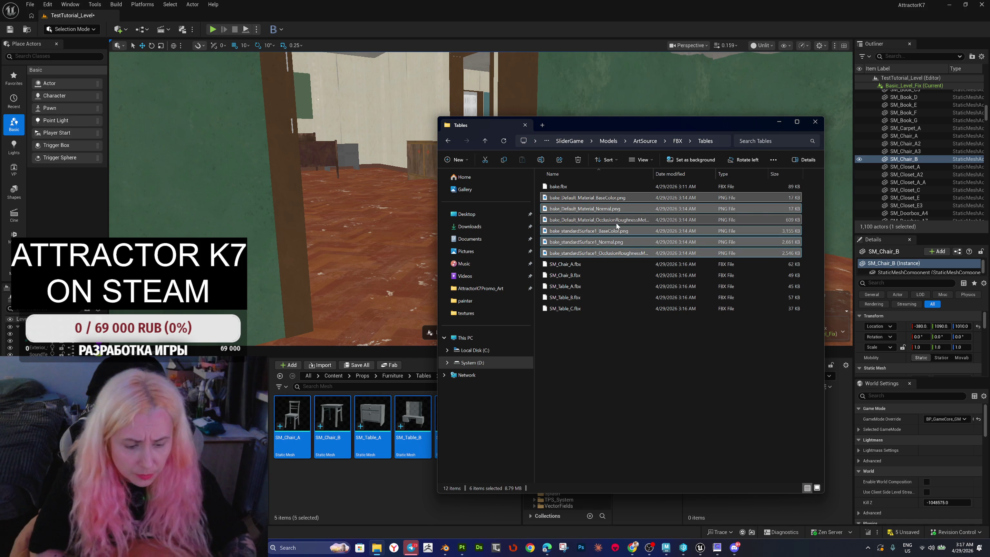
key(Delete)
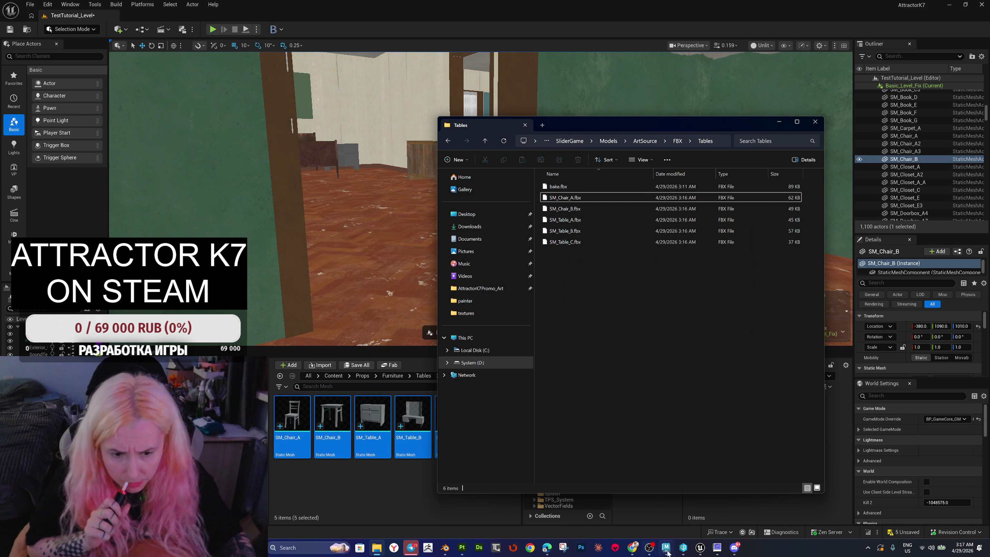
click(462, 547)
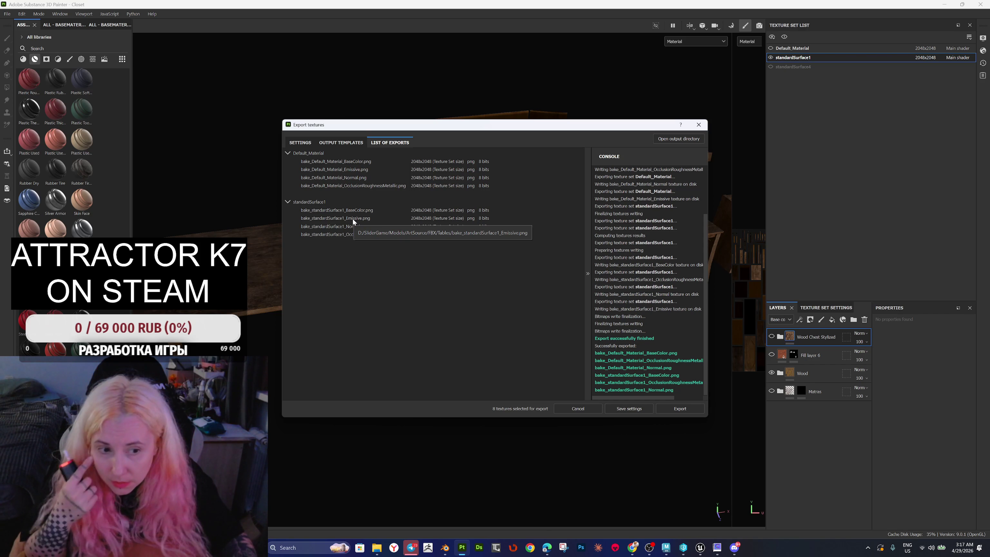
Step: Uncheck Default_Material and export standardSurface1's BaseColor, Emissive, Normal and ORM maps to the Tables folder
click(303, 143)
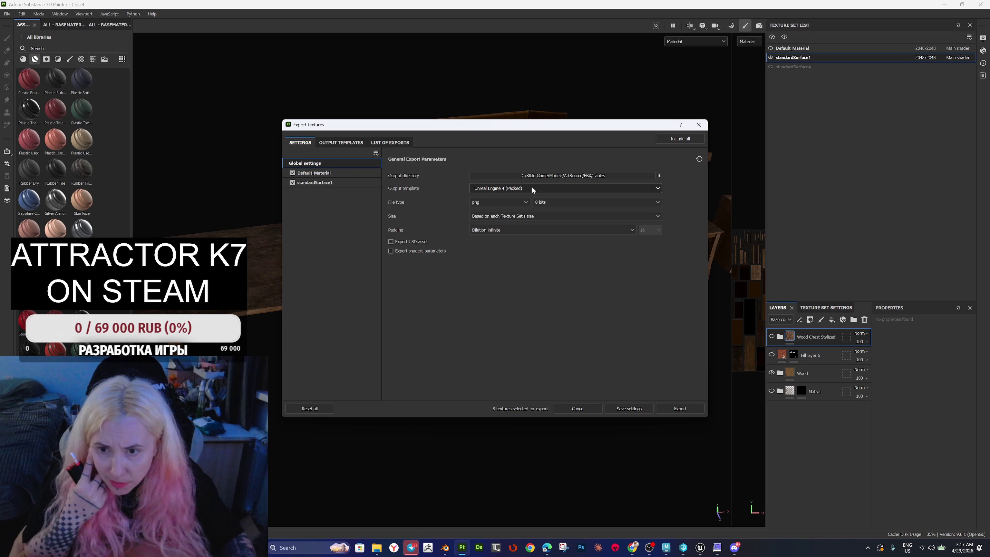
click(292, 174)
click(307, 184)
click(329, 164)
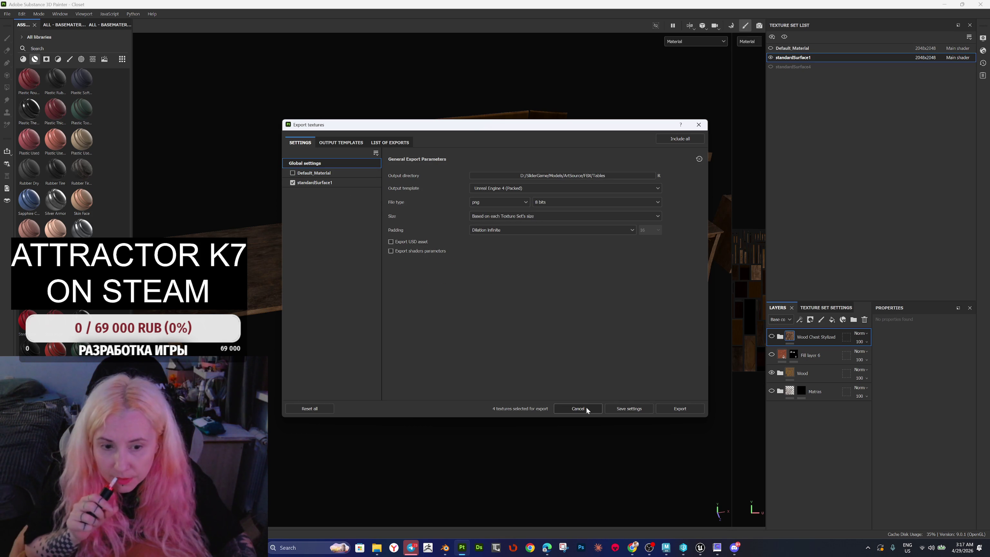
click(673, 409)
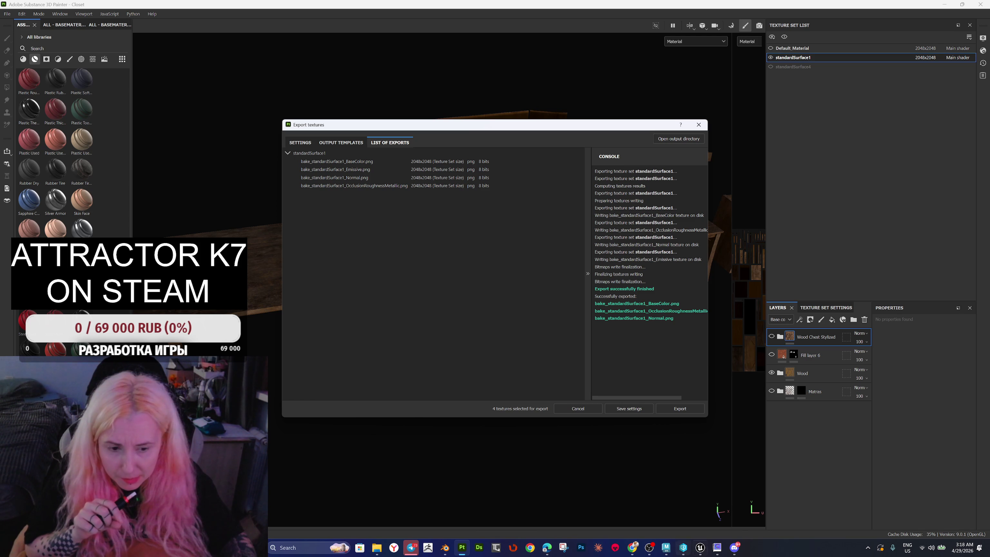
Step: Copy SM_Table_A's name and rename the baked base colour texture to T_Table_D_A.png
mouse_move(377, 549)
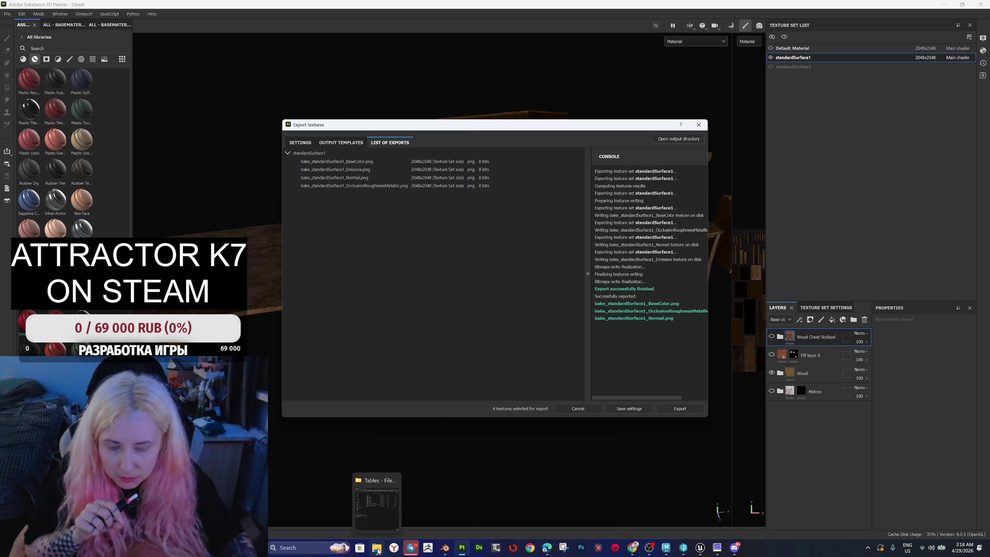
click(379, 509)
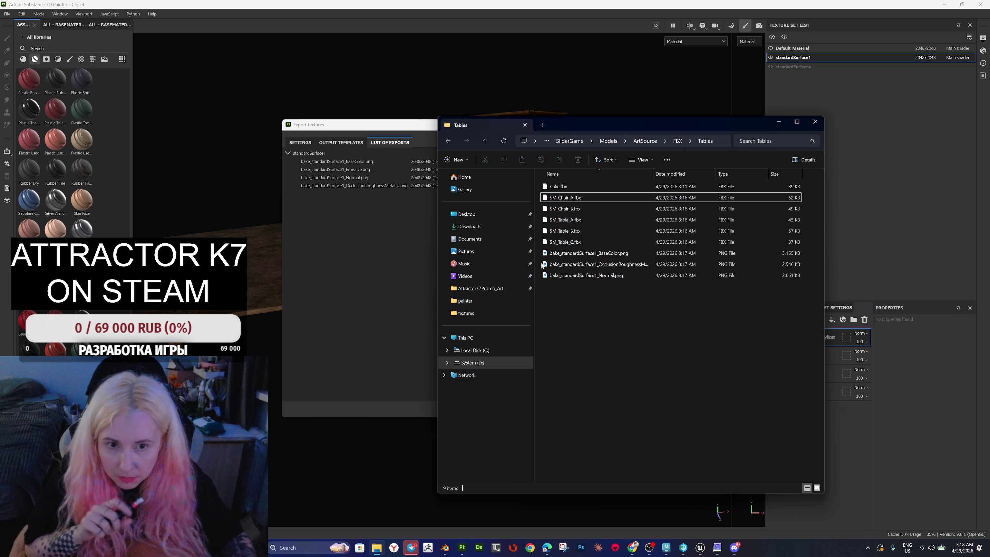
click(610, 254)
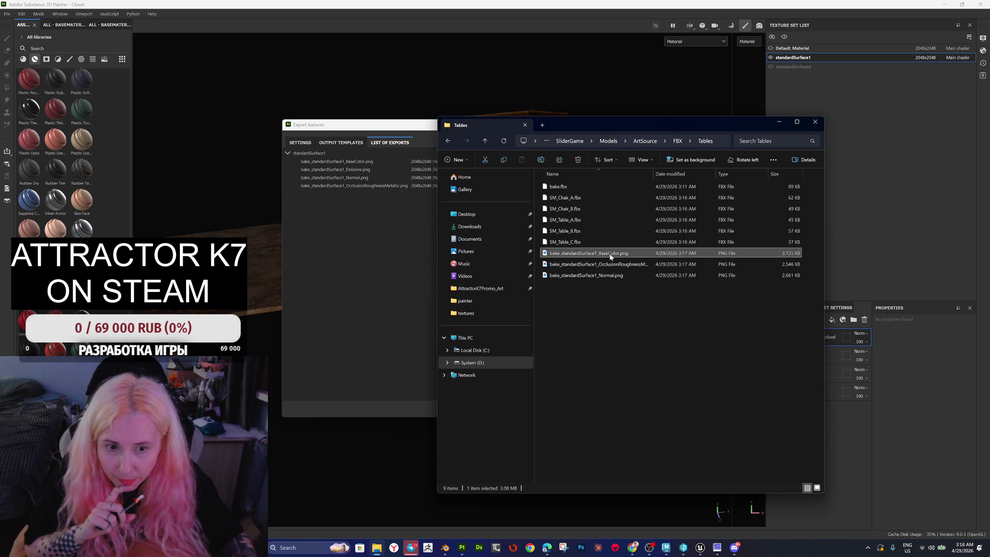
click(574, 198)
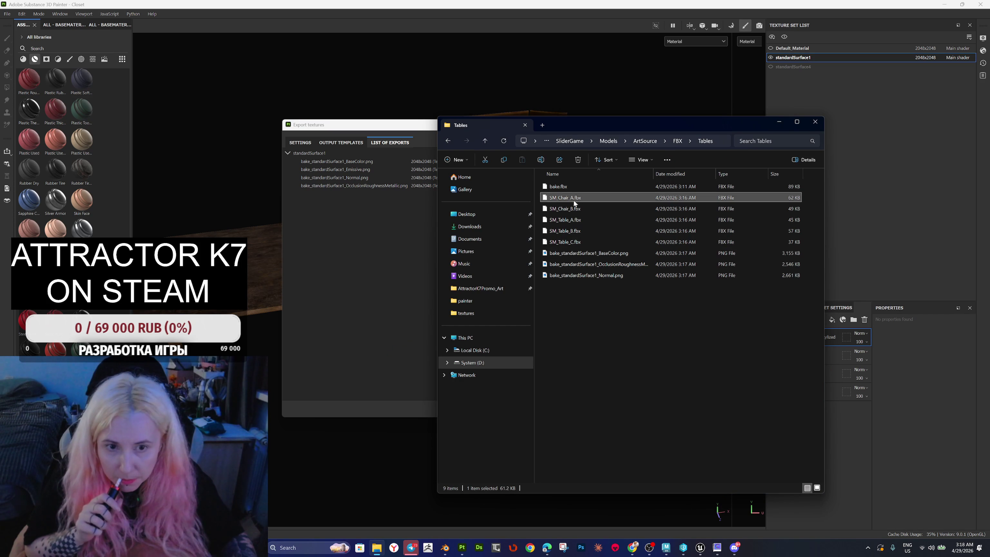
click(572, 232)
click(572, 220)
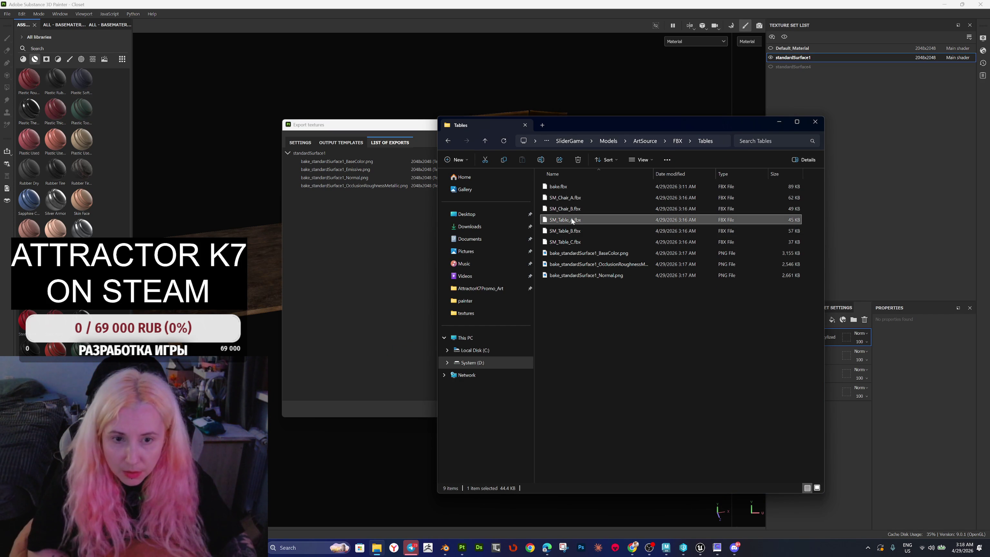
click(572, 221)
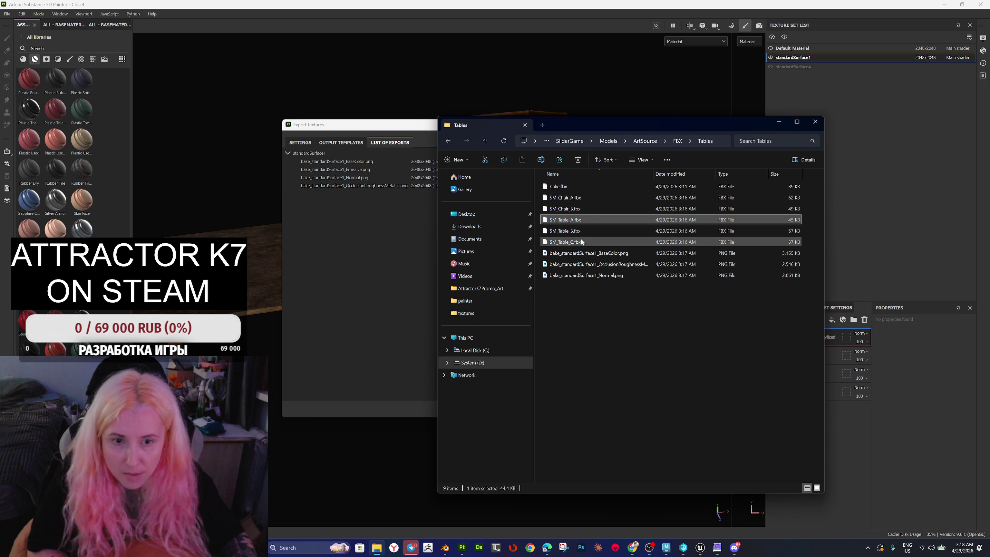
key(ctrl+c)
click(575, 257)
click(567, 256)
key(ctrl+v)
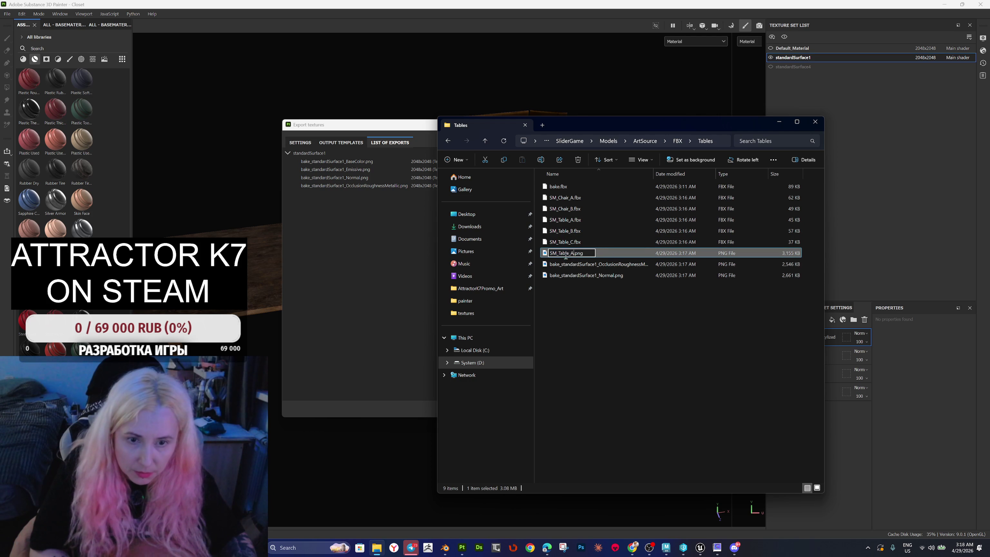
key(Delete)
key(Delete)
text(T)
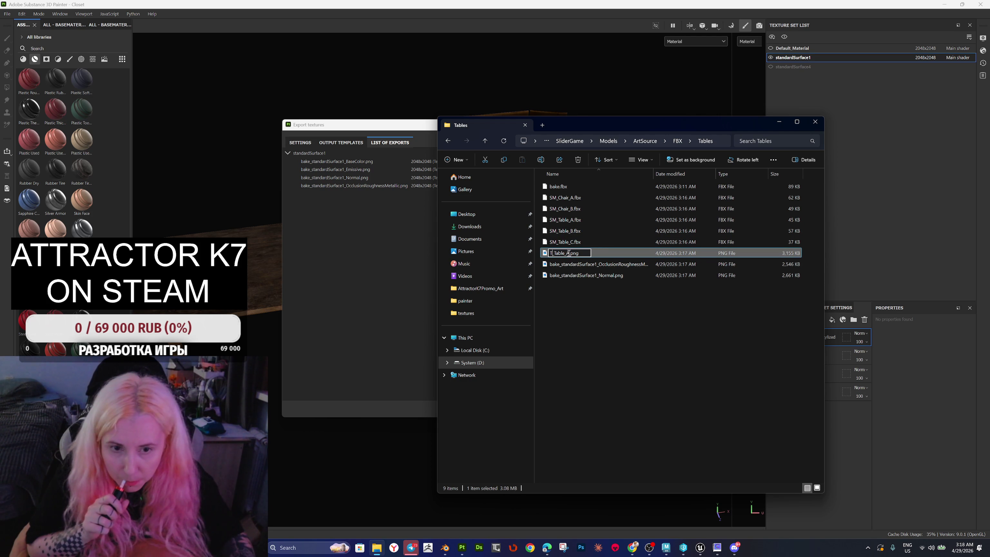
text(D_)
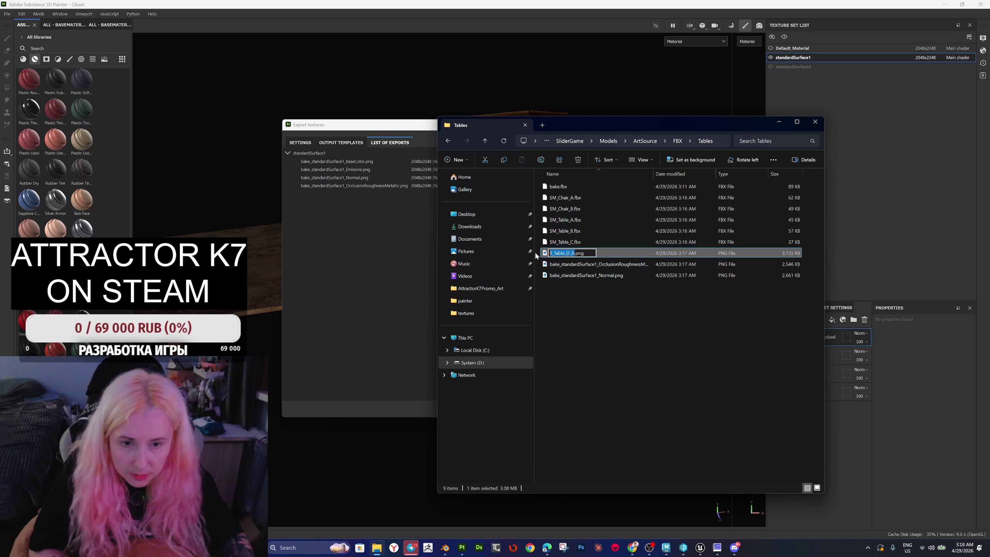
Step: Rename the baked normal and ORM textures to T_Table_N_A.png and T_Table_ORM_A.png
click(575, 277)
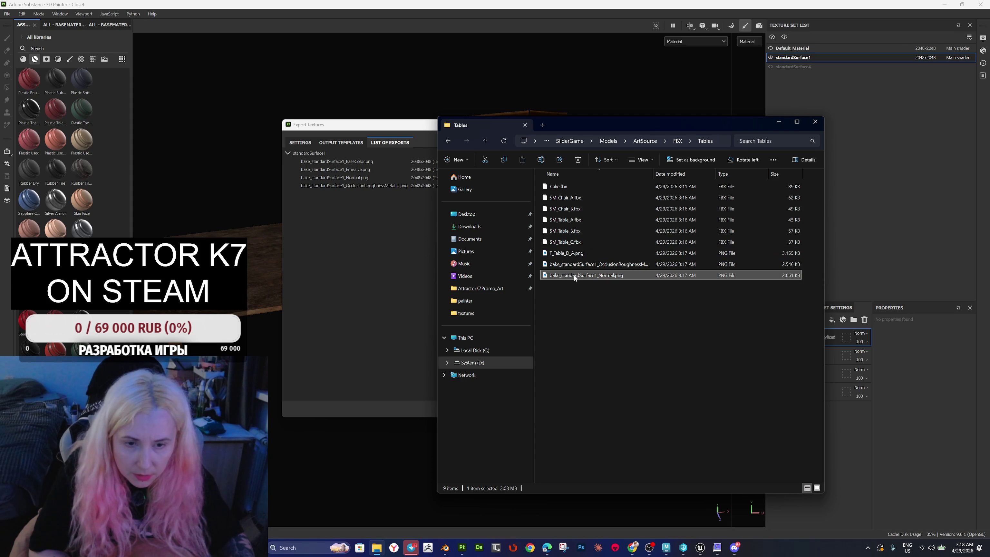
key(F2)
key(ctrl+v)
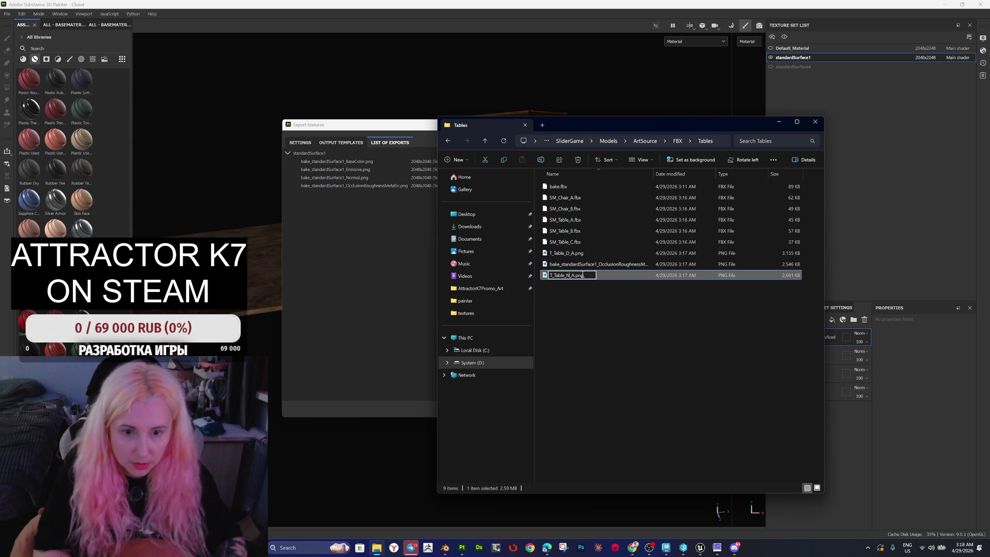
click(584, 265)
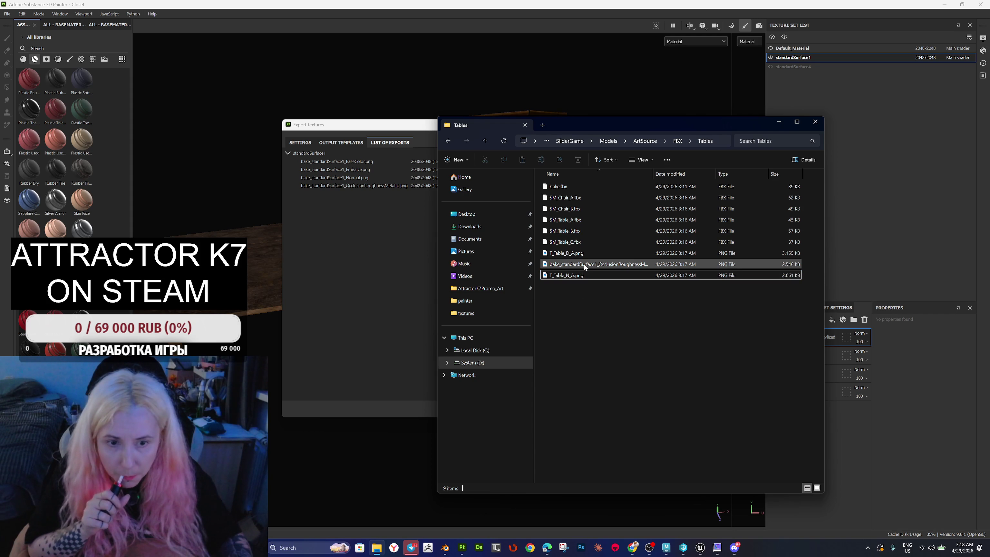
key(F2)
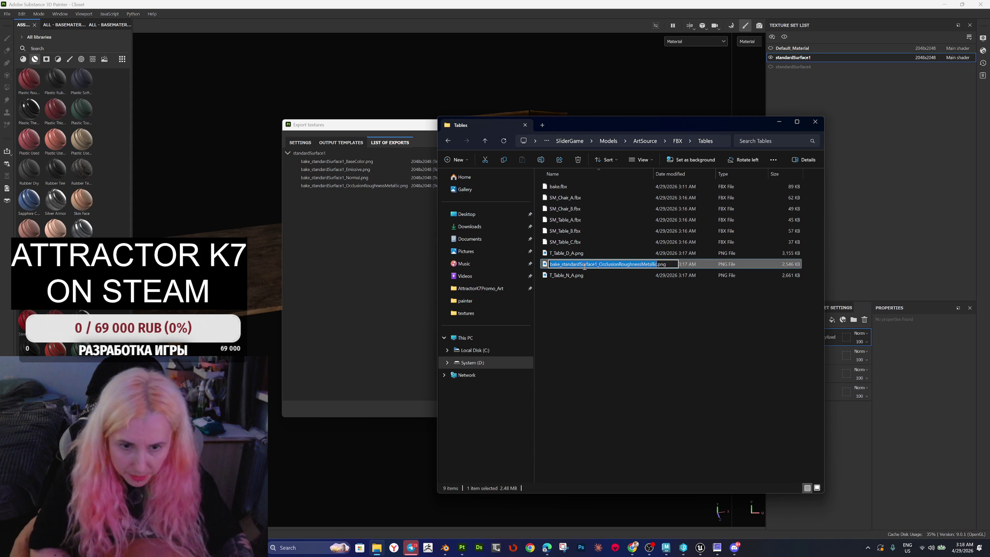
key(ctrl+v)
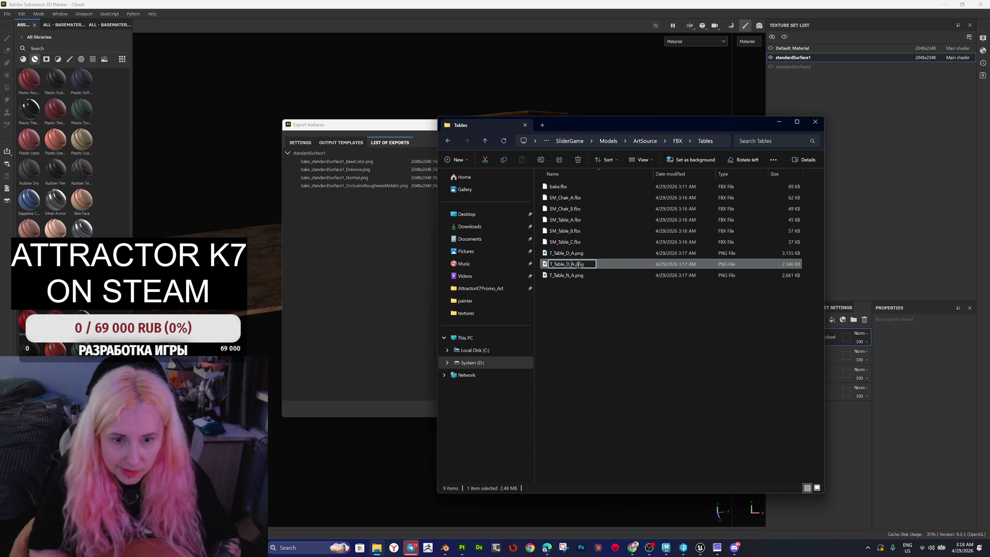
key(BackSpace)
text(ORM)
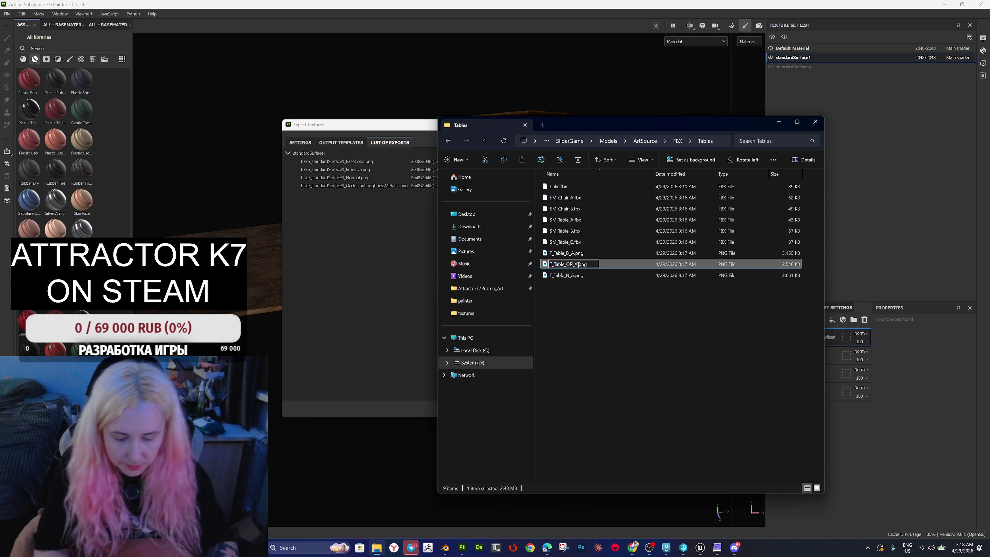
key(Return)
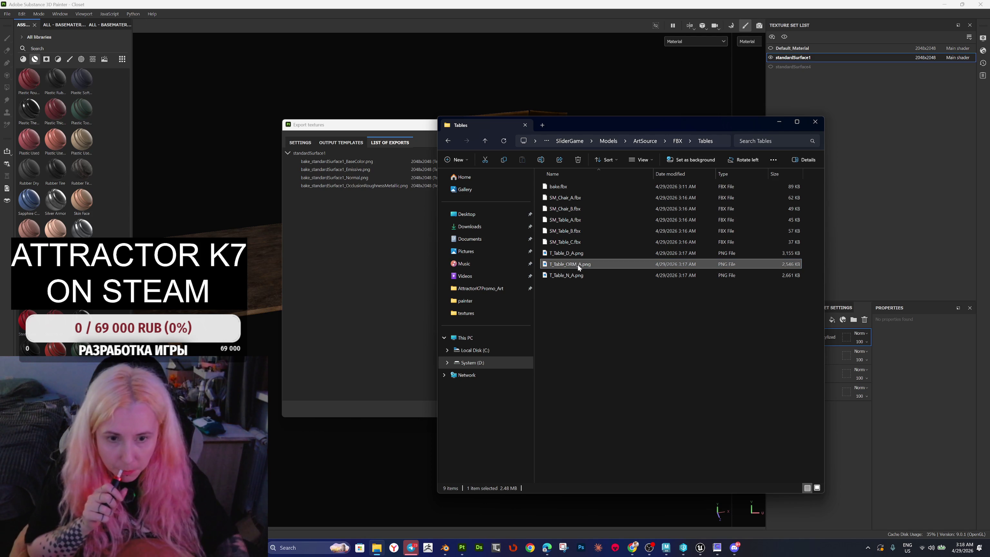
Step: Select all three renamed table textures and go back to Unreal Engine
shift+click(572, 255)
ctrl+click(565, 275)
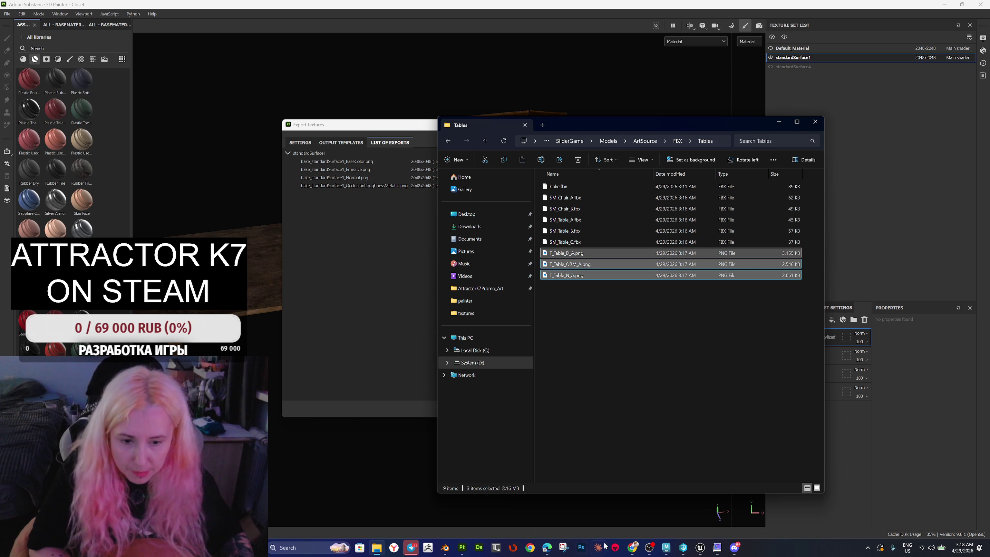
mouse_move(682, 553)
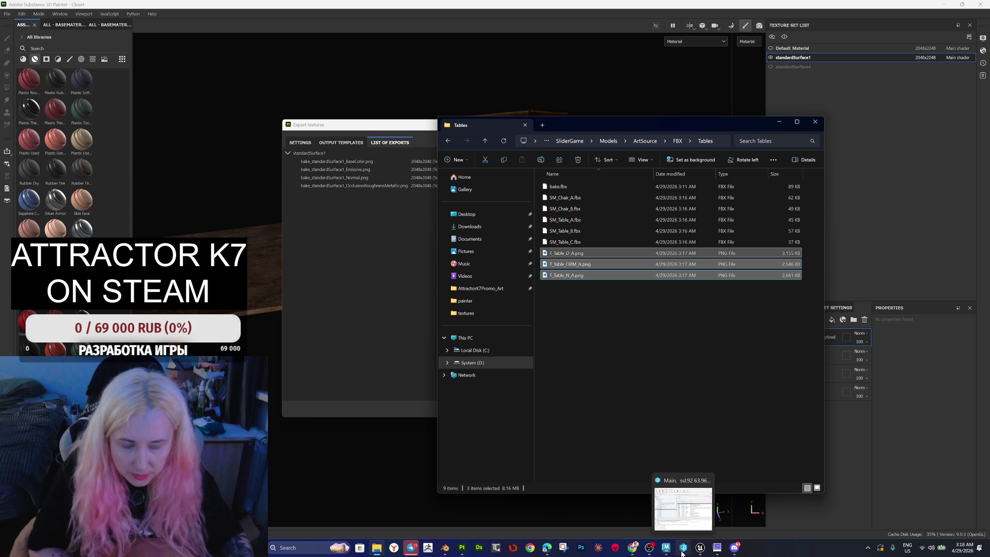
click(700, 548)
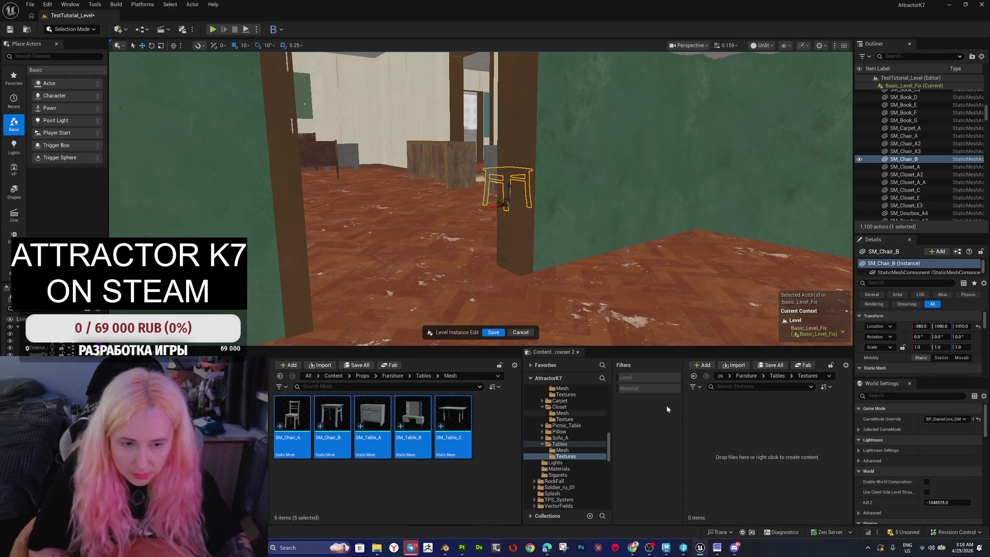
Step: Drag the three T_Table PNGs into Tables/Textures, save them, and open SM_Table_C
mouse_move(378, 548)
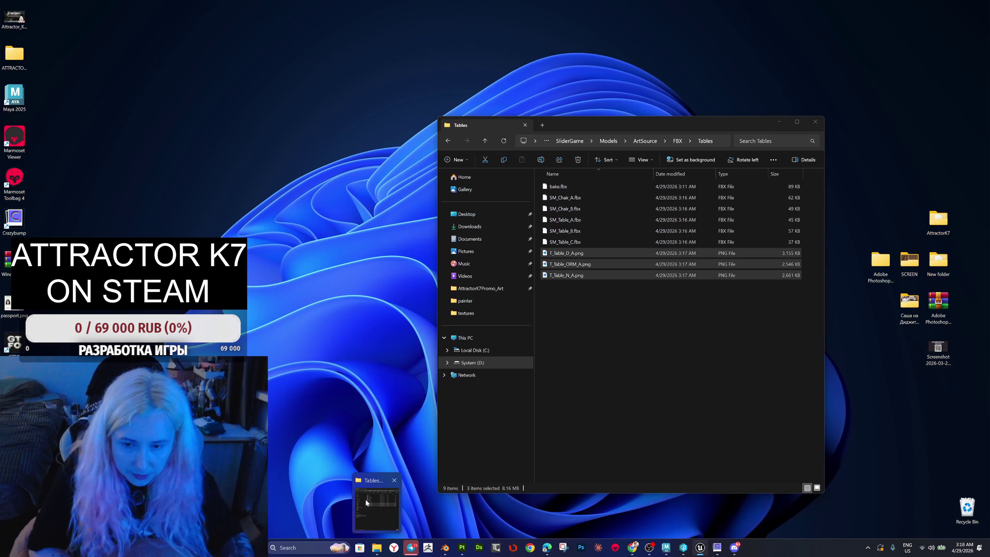
click(365, 500)
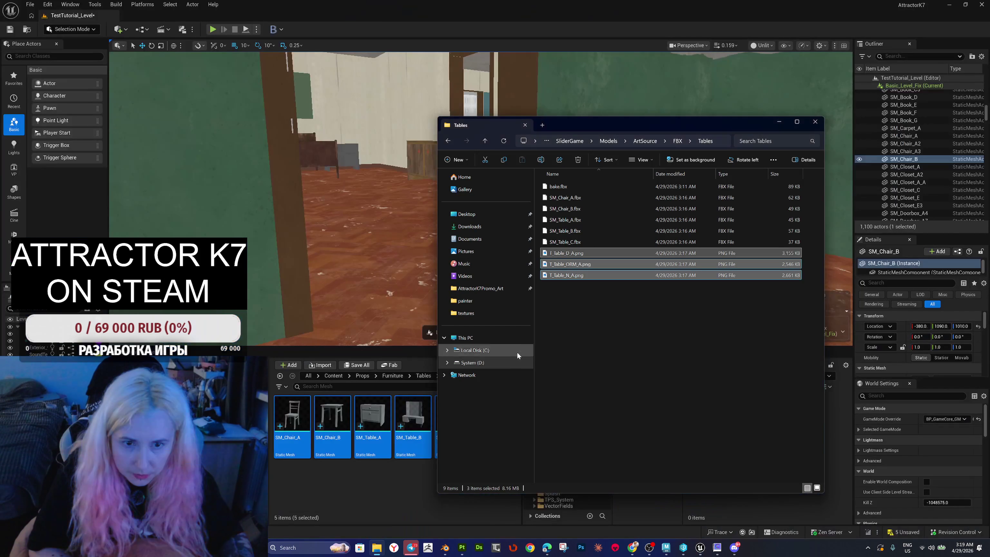
mouse_move(573, 275)
mouse_down()
mouse_move(650, 366)
mouse_move(739, 509)
mouse_up()
drag(643, 130, 302, 108)
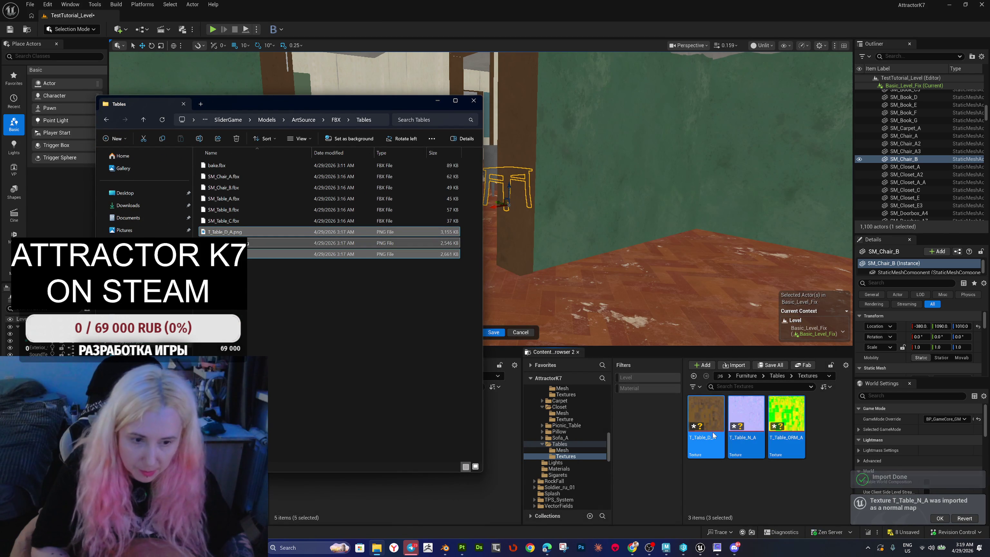
click(714, 464)
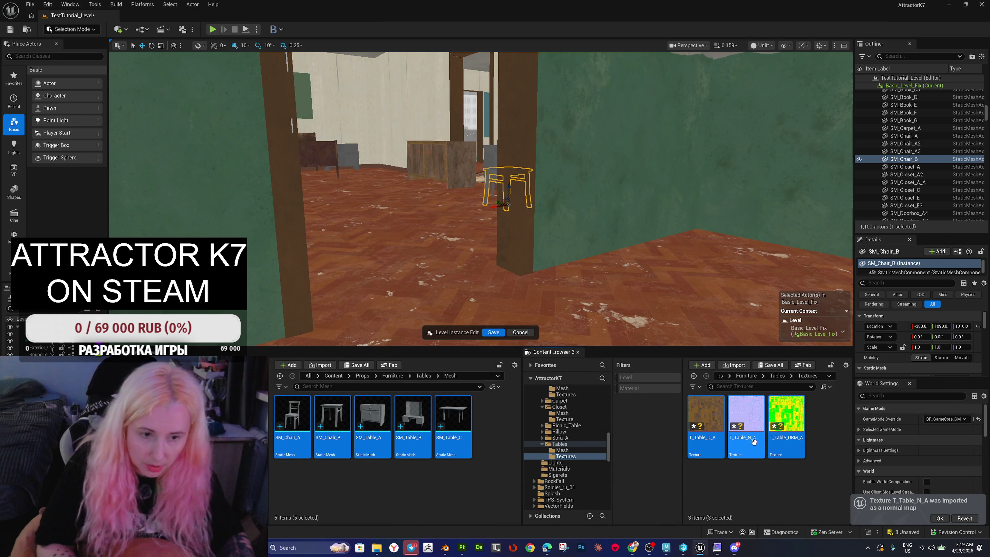
key(ctrl+s)
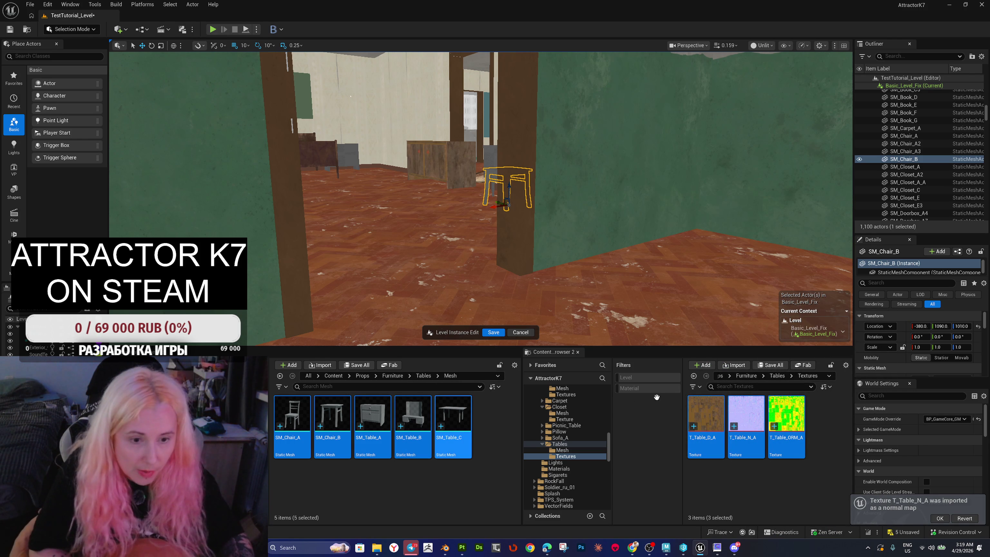
mouse_move(452, 415)
mouse_down()
mouse_move(479, 344)
mouse_move(500, 330)
mouse_up()
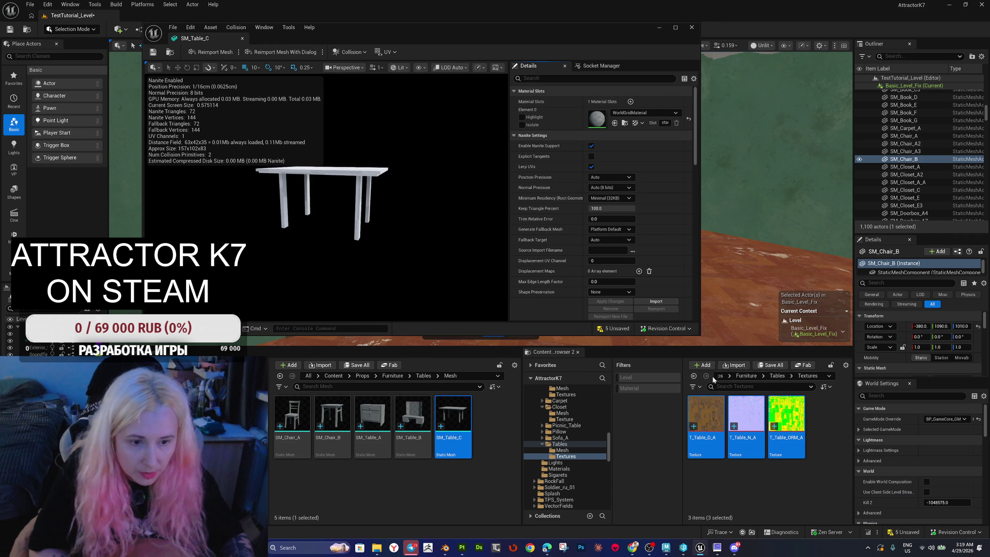
Step: Plug T_Table_D_A, T_Table_ORM_A and T_Table_N_A into MI_Tables_A's Diffuse, AORM and Normal, then save
click(423, 375)
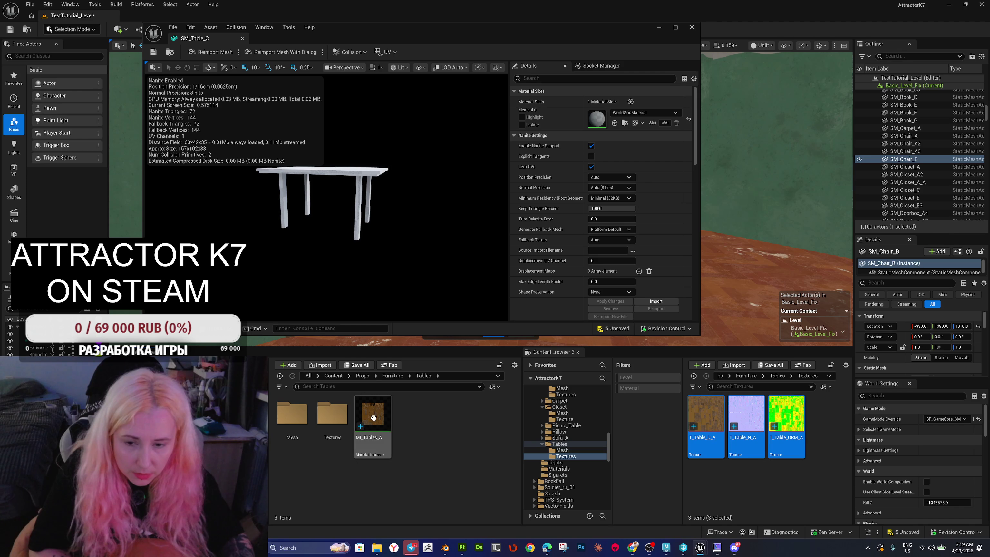
double_click(373, 418)
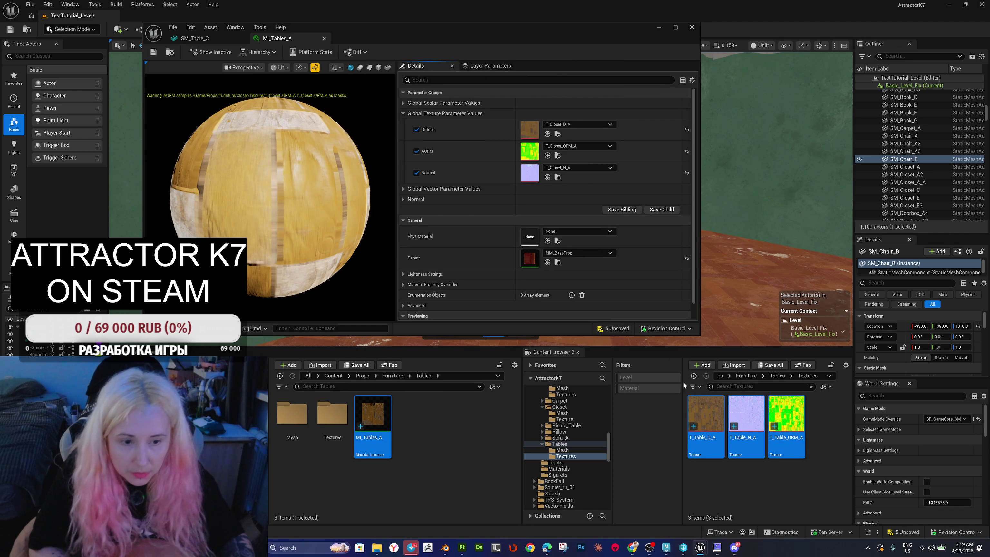
click(706, 413)
mouse_move(706, 413)
mouse_down()
mouse_move(653, 275)
mouse_move(529, 133)
mouse_up()
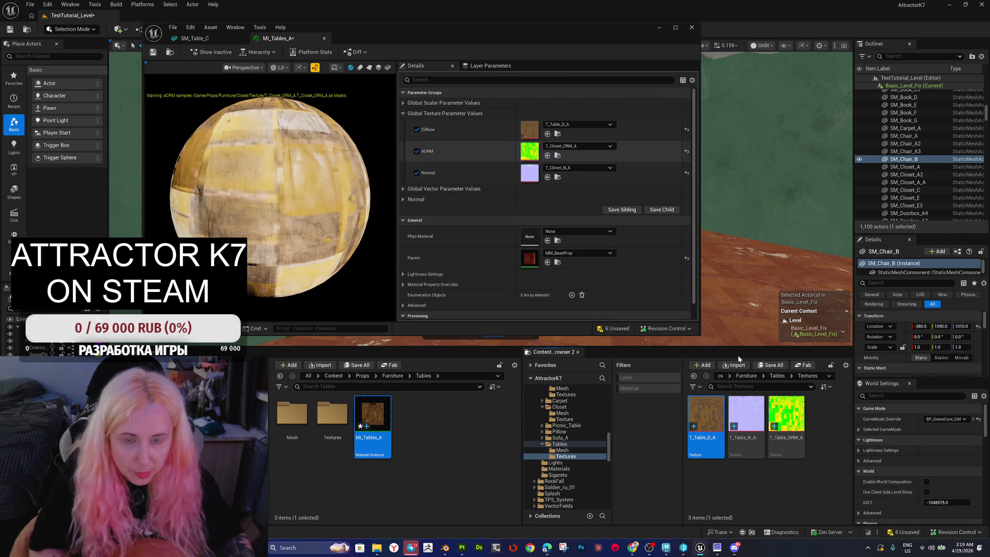
drag(786, 413, 531, 152)
click(740, 413)
drag(740, 414, 530, 173)
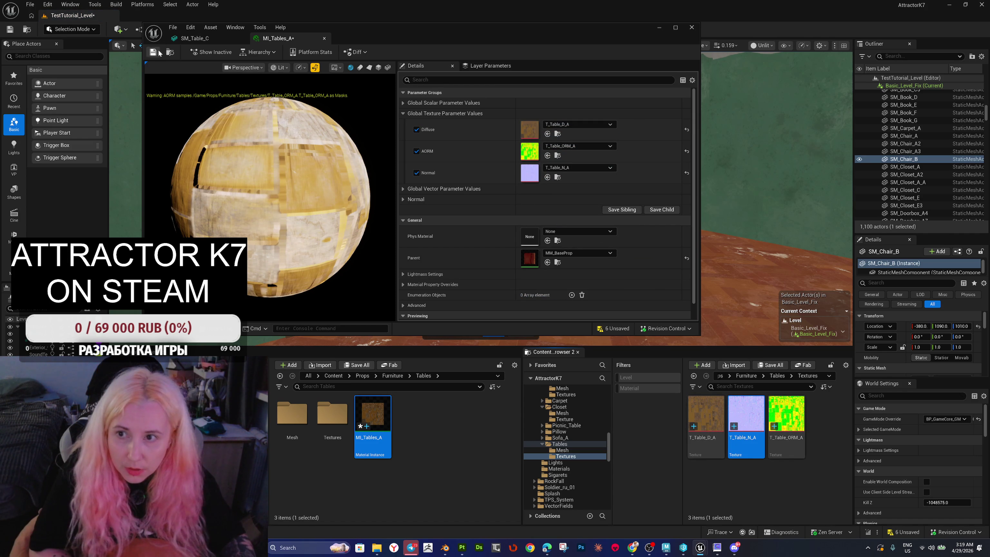
key(ctrl+s)
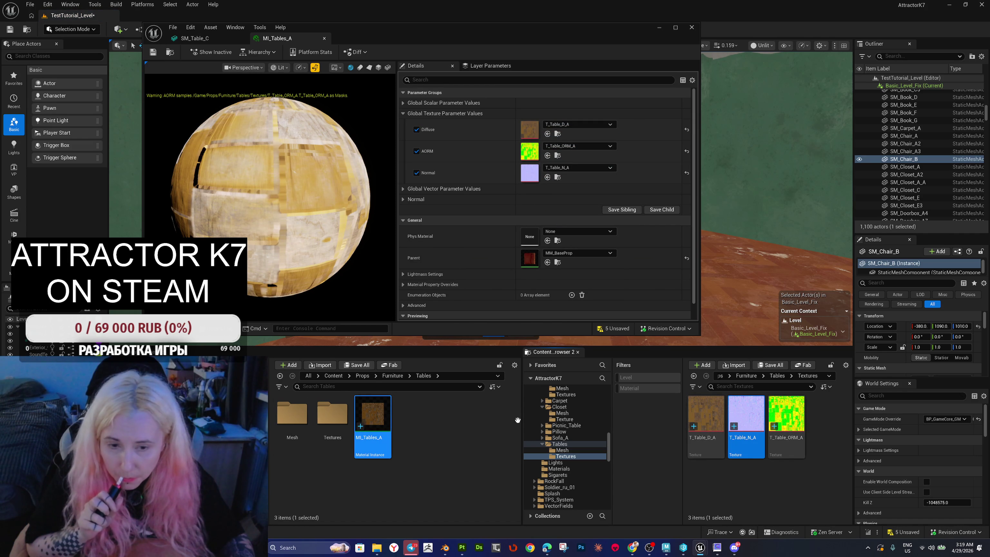
click(562, 450)
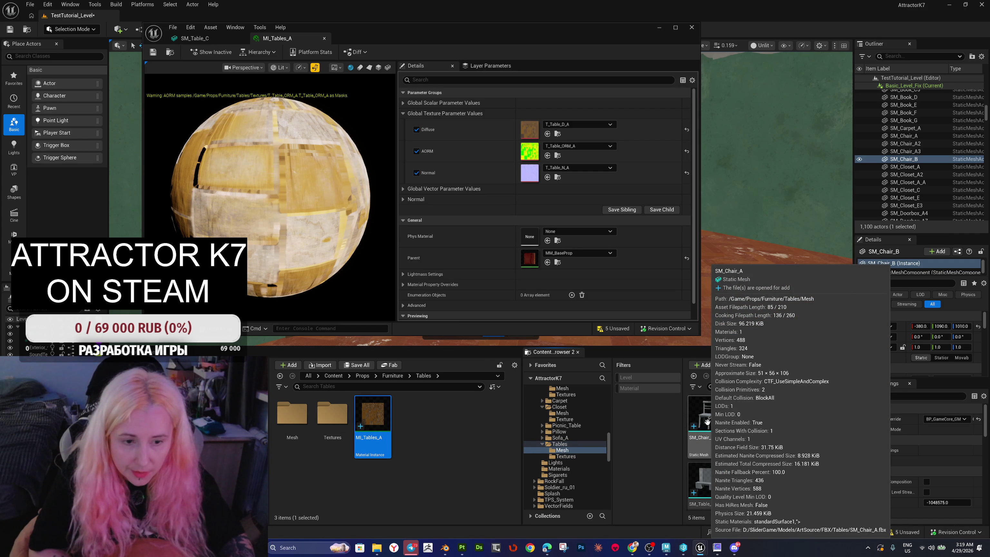
drag(706, 422, 495, 187)
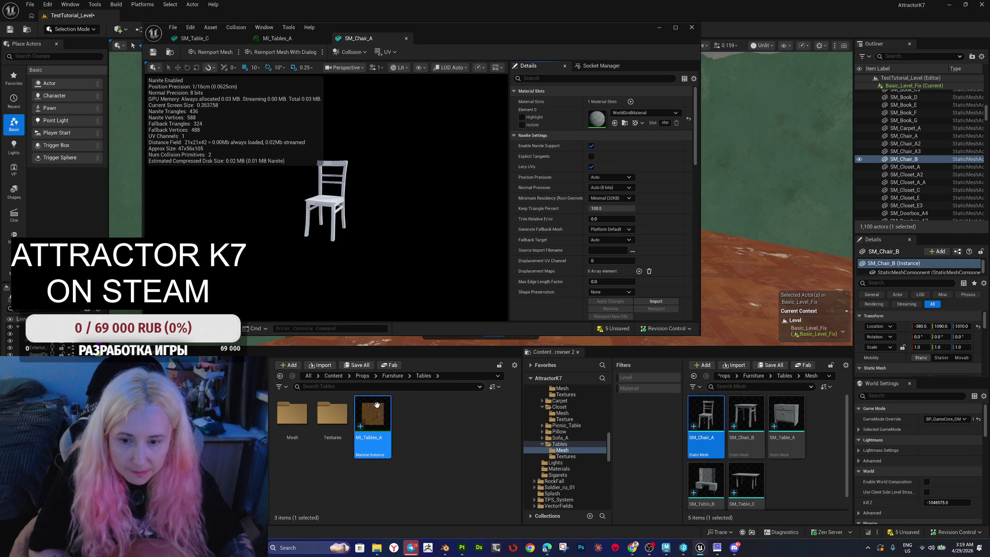
Step: Apply MI_Tables_A to the SM_Chair_A and SM_Chair_B material slots
drag(470, 284, 596, 119)
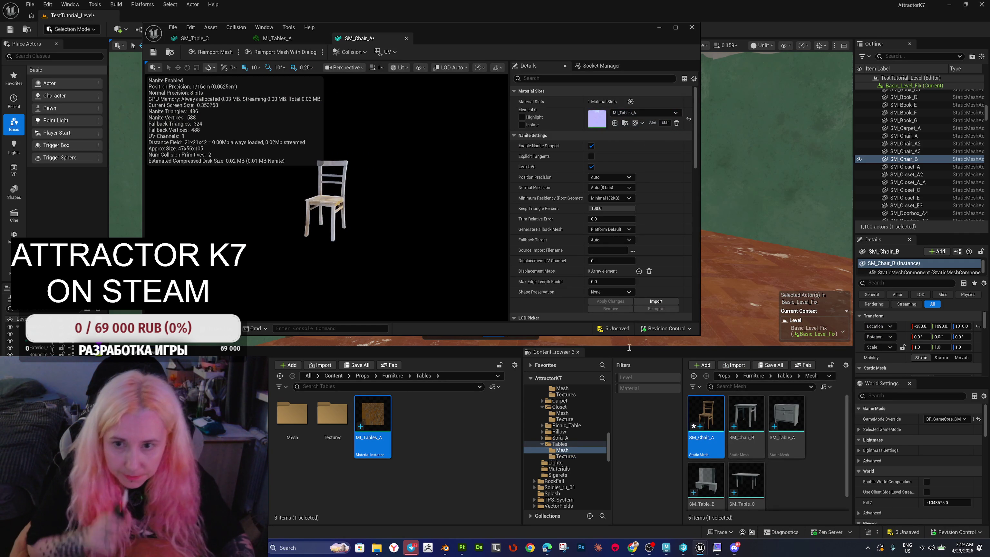
click(745, 421)
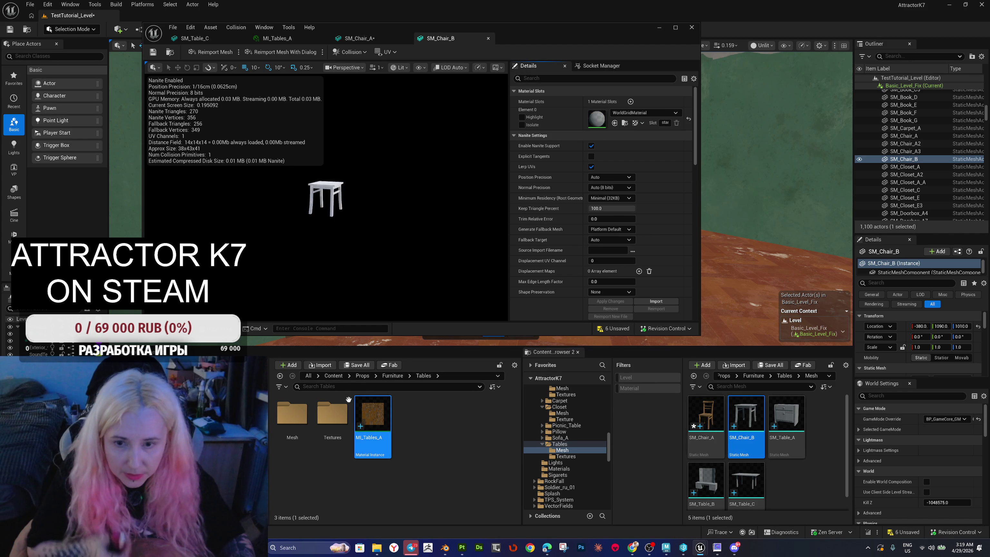
mouse_move(373, 413)
mouse_down()
mouse_move(586, 164)
mouse_move(596, 119)
mouse_up()
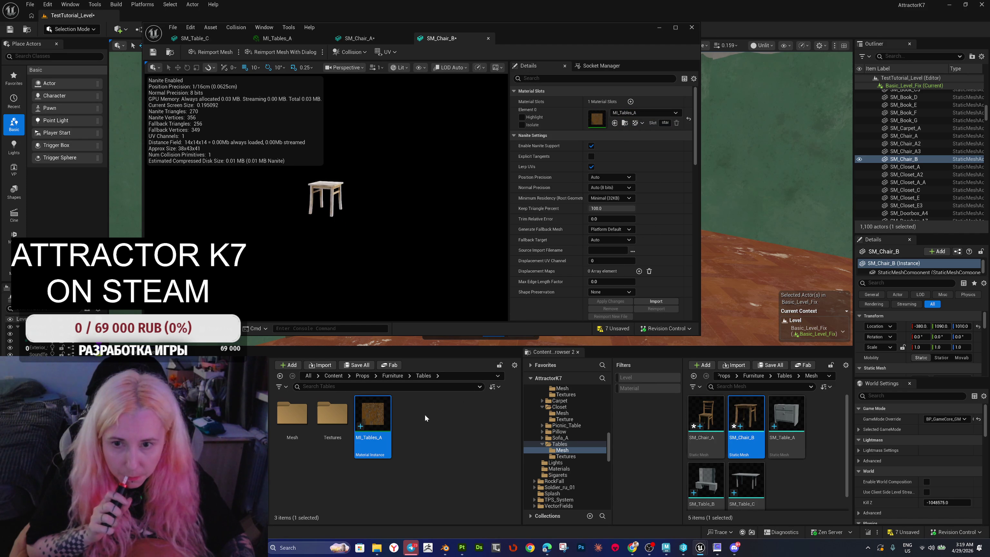
Step: Apply MI_Tables_A to SM_Table_A, SM_Table_B and SM_Table_C, toggling Nanite on SM_Table_C
double_click(785, 413)
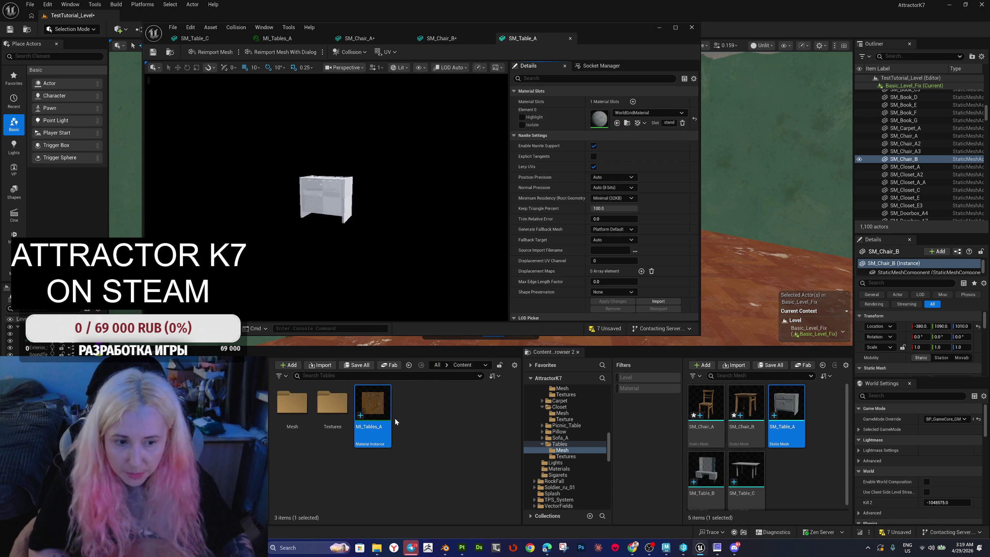
drag(521, 221, 600, 121)
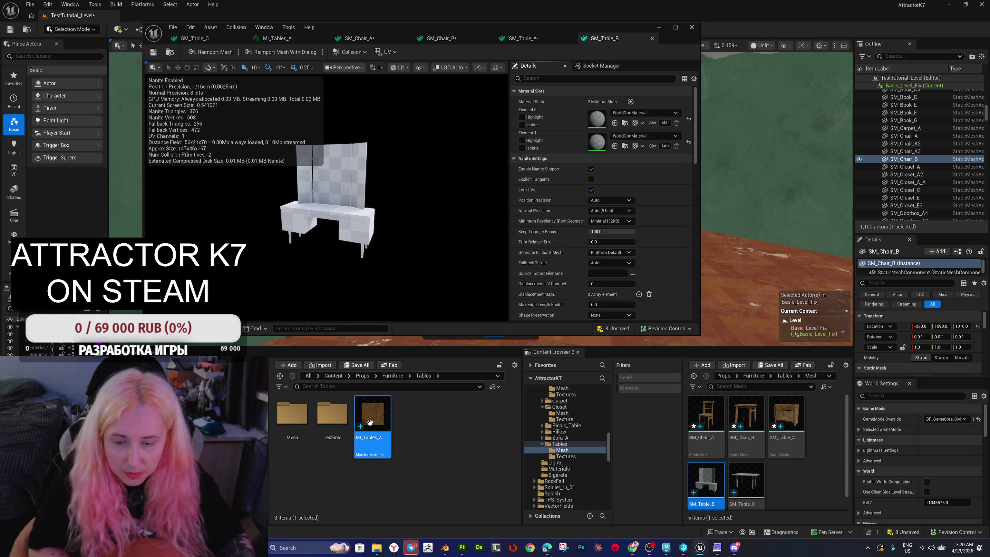
drag(601, 189, 595, 117)
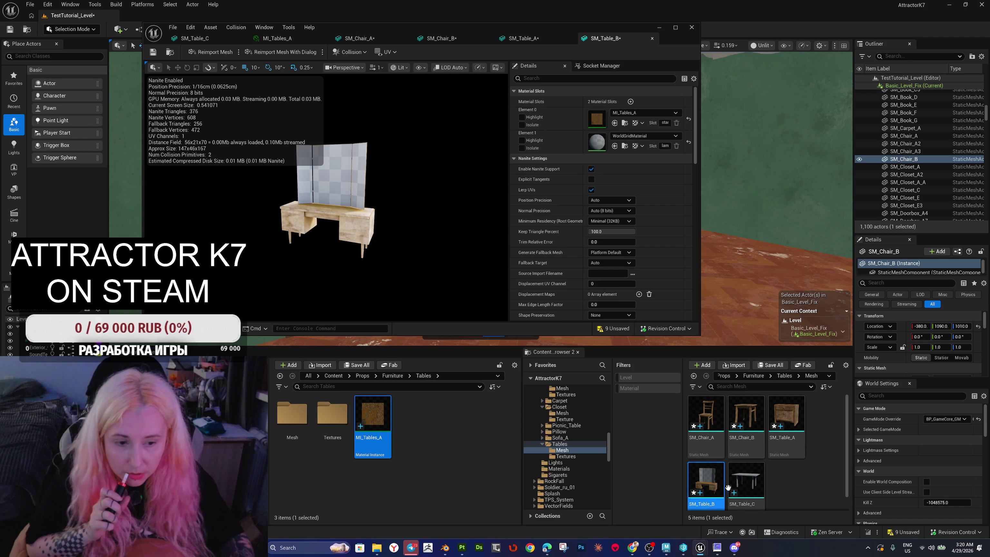
double_click(751, 489)
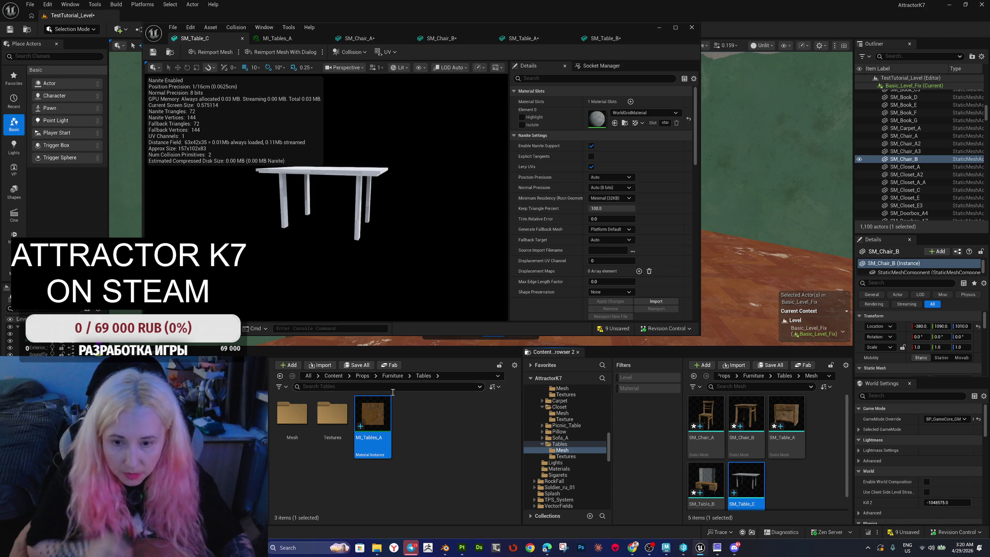
click(614, 123)
click(592, 146)
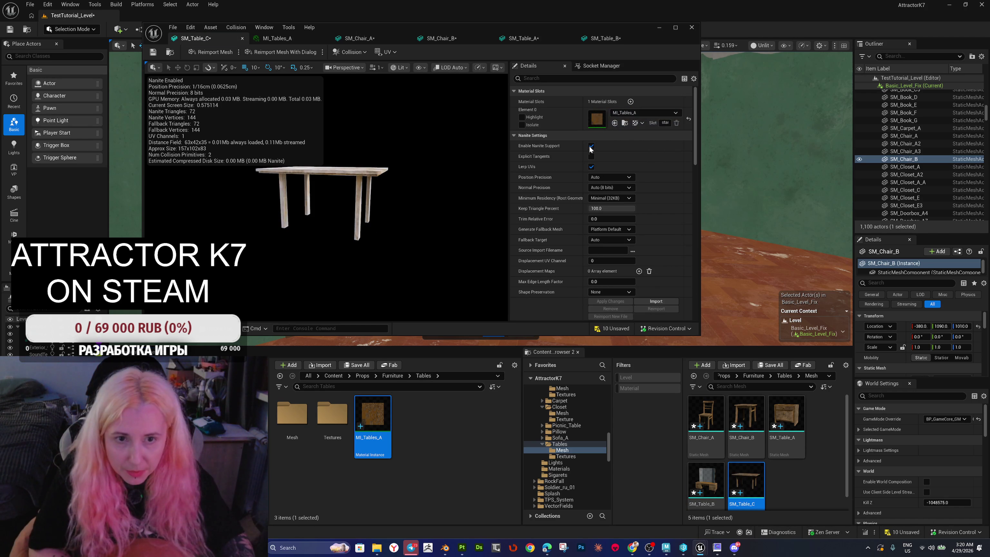
Step: Select all five furniture meshes, save them, and close the mesh editor
click(714, 420)
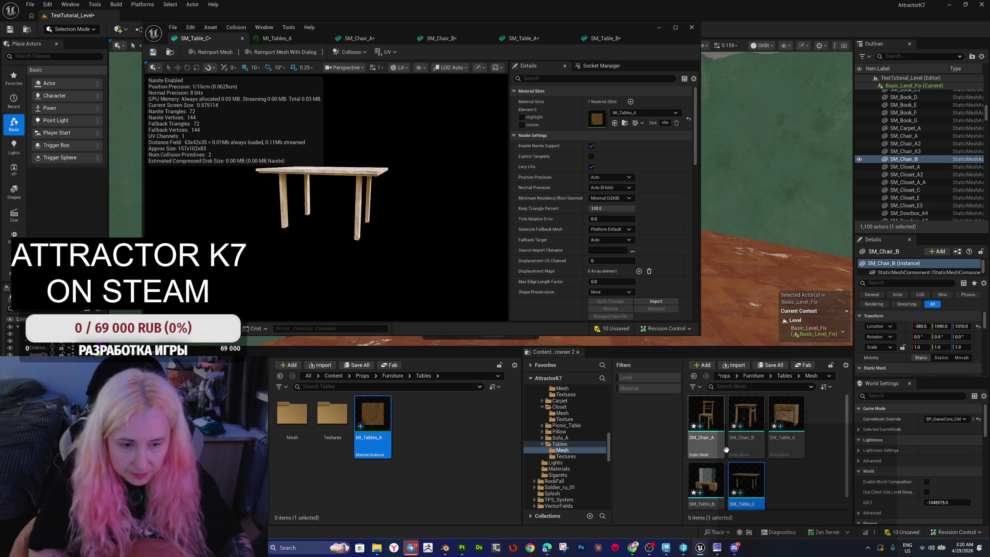
shift+click(744, 474)
key(ctrl+s)
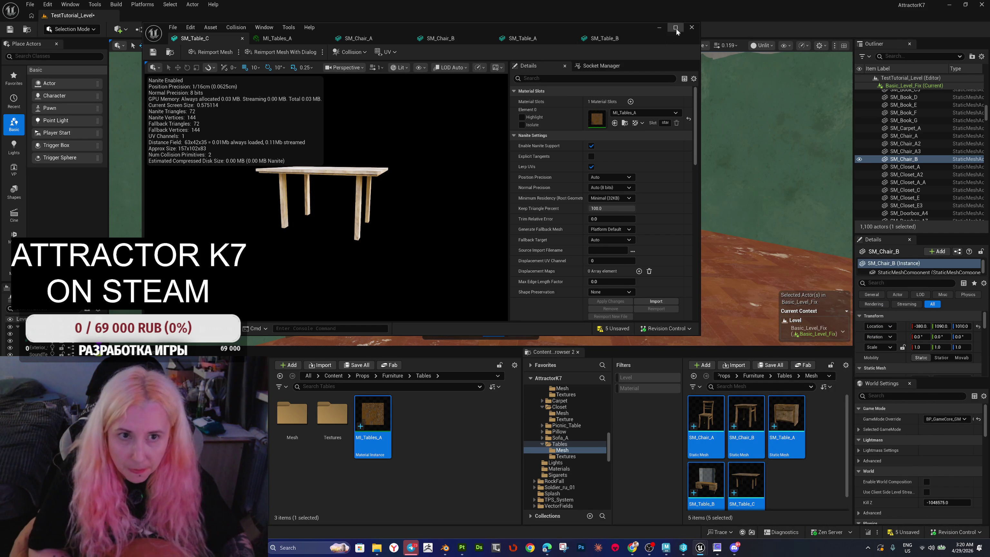
click(691, 27)
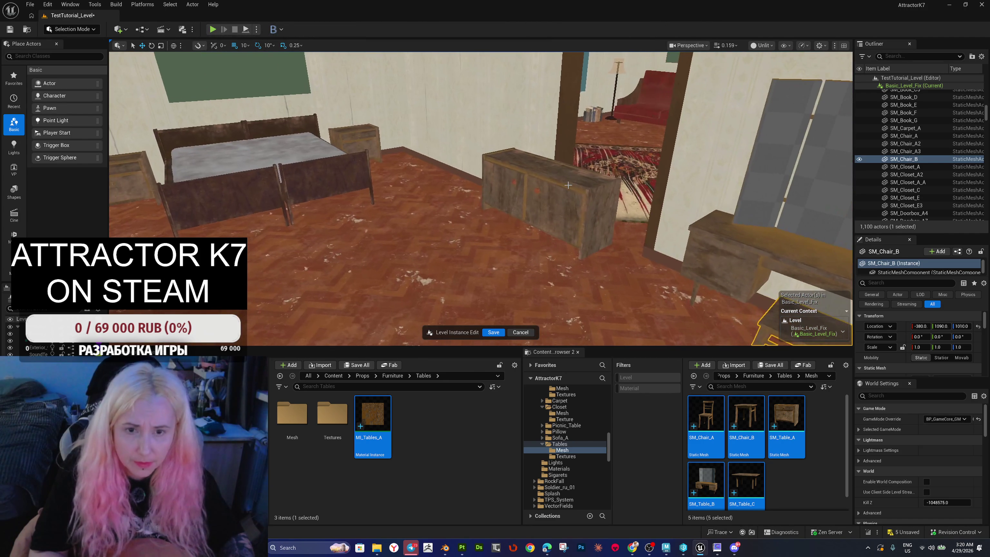
Step: Delete the closet from the bedroom
click(573, 191)
key(Delete)
drag(479, 178, 476, 179)
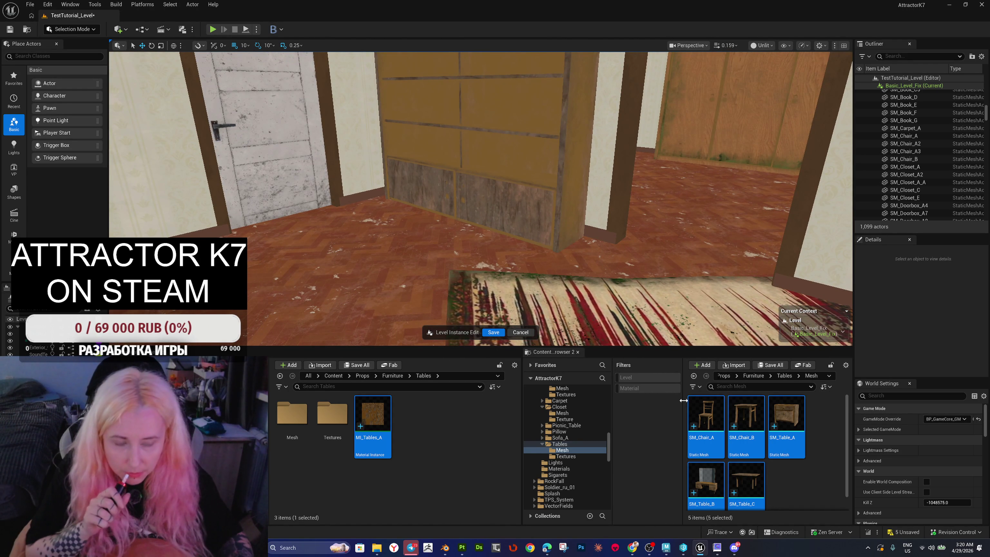
drag(636, 277, 636, 277)
Step: Place an SM_Chair_A beside the bed and an SM_Table_C in the empty room
mouse_move(706, 416)
mouse_down()
mouse_move(517, 262)
mouse_move(521, 234)
mouse_up()
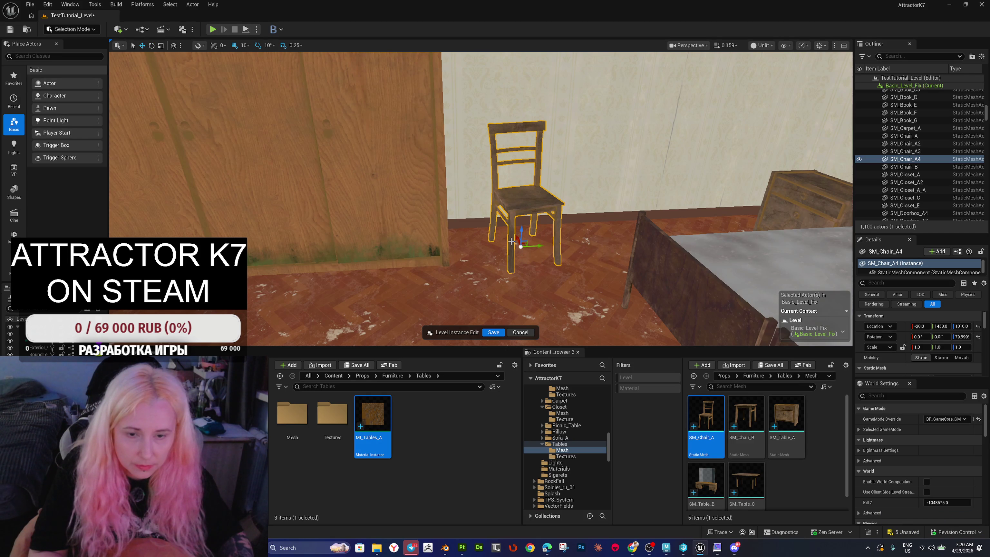
drag(542, 247, 503, 247)
mouse_move(752, 480)
mouse_down()
mouse_move(750, 468)
mouse_move(346, 204)
mouse_up()
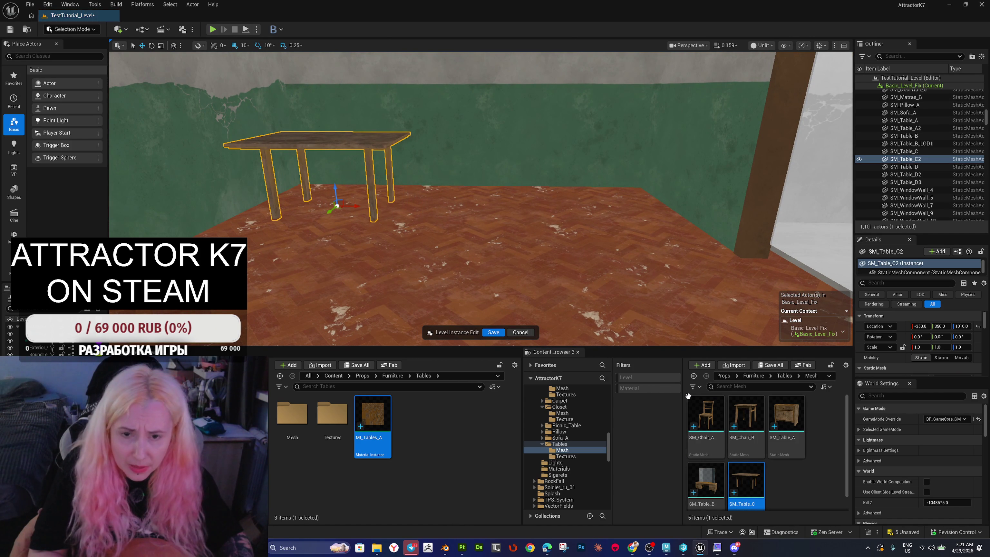
Step: Place an SM_Chair_A by the table, raise it slightly, and rotate it 30 then 80 degrees
mouse_move(708, 408)
mouse_down()
mouse_move(445, 199)
mouse_move(449, 183)
mouse_move(473, 203)
mouse_move(443, 230)
mouse_up()
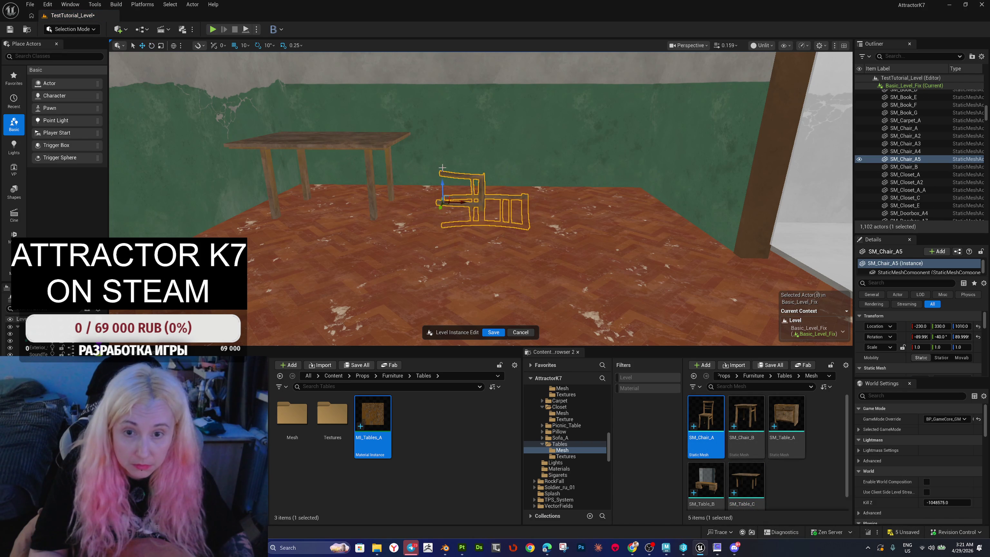
drag(442, 185, 442, 150)
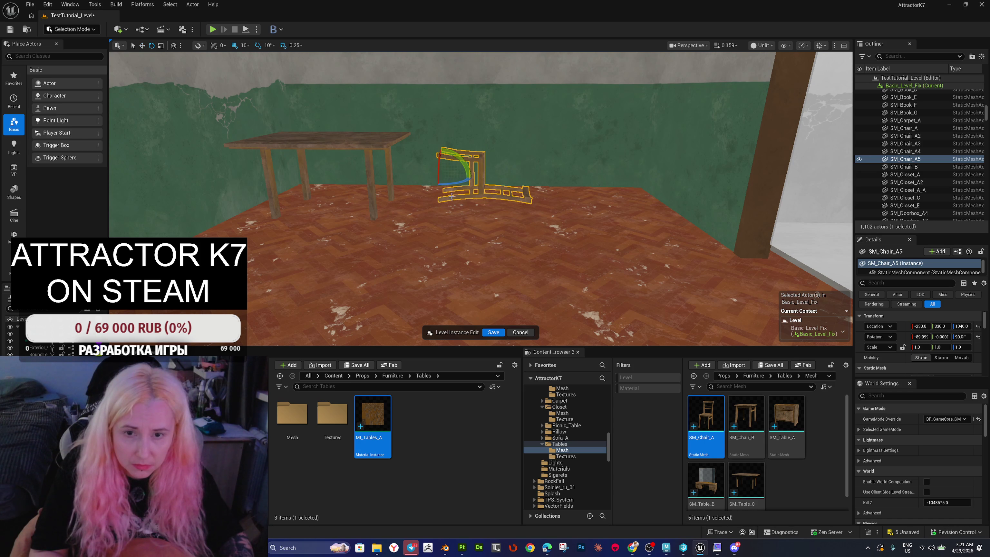
mouse_move(459, 186)
mouse_down()
mouse_move(468, 178)
mouse_move(447, 189)
mouse_move(456, 195)
mouse_move(321, 198)
mouse_up()
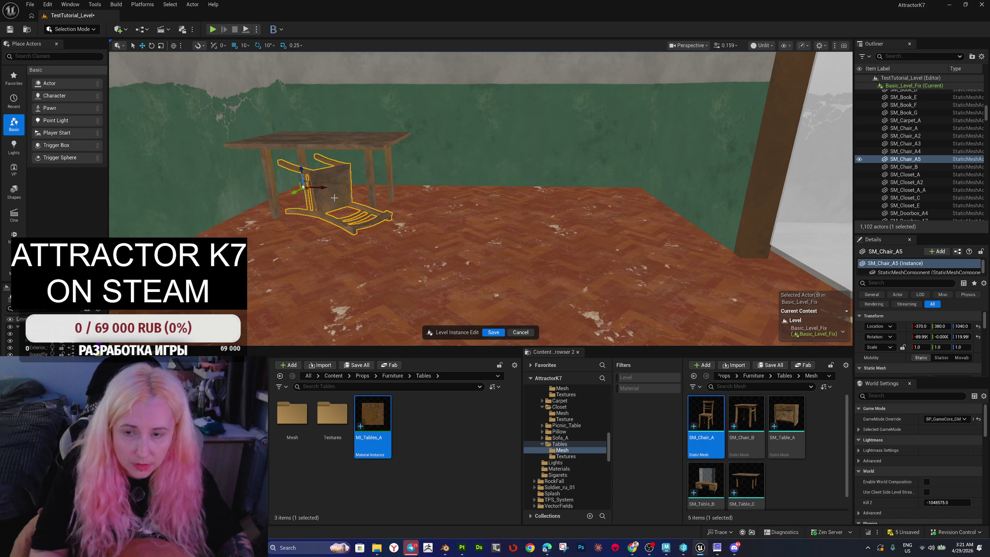
mouse_move(314, 191)
mouse_down()
mouse_move(290, 194)
mouse_move(409, 183)
mouse_move(370, 187)
mouse_up()
Step: Place SM_Sofa_A from Props/Furniture/Sofa_A/Mesh against the wall, with an SM_Table_C beside it
drag(555, 276, 491, 275)
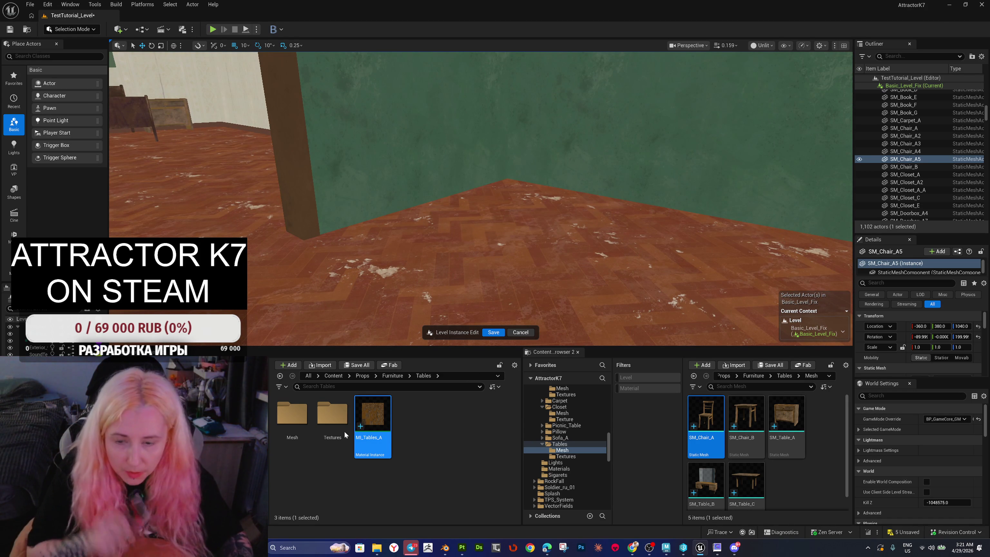
click(365, 376)
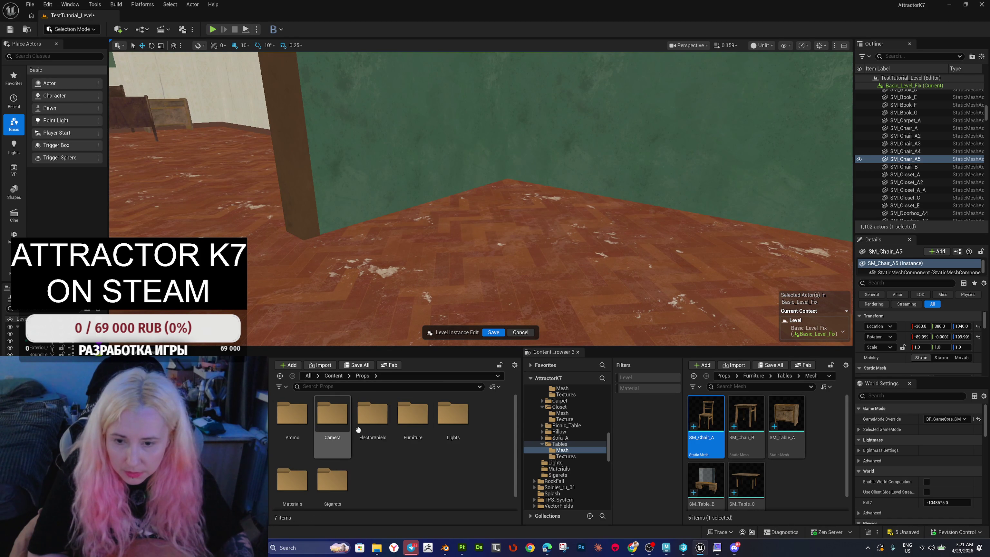
double_click(413, 419)
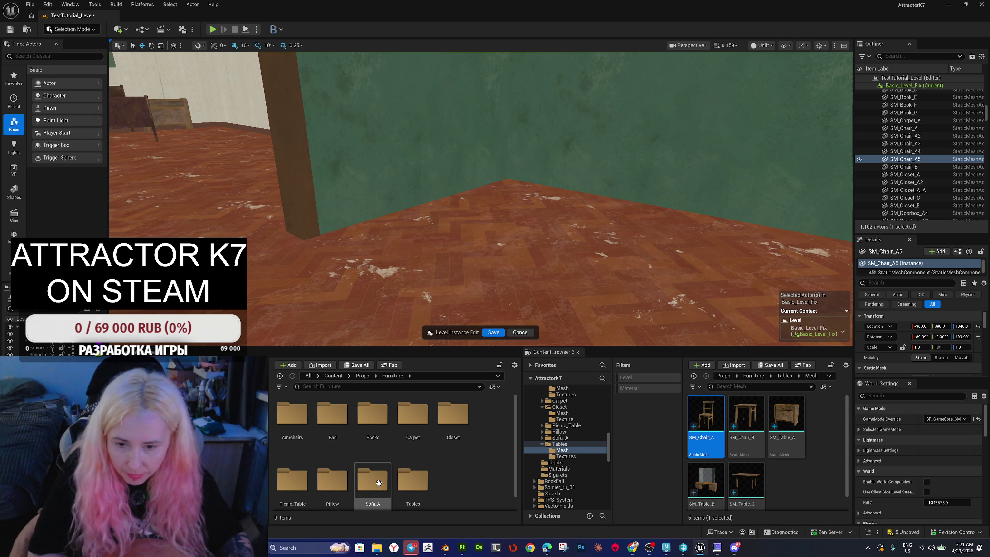
double_click(370, 487)
double_click(300, 423)
mouse_move(303, 424)
mouse_down()
mouse_move(452, 294)
mouse_move(503, 212)
mouse_move(494, 225)
mouse_move(545, 231)
mouse_up()
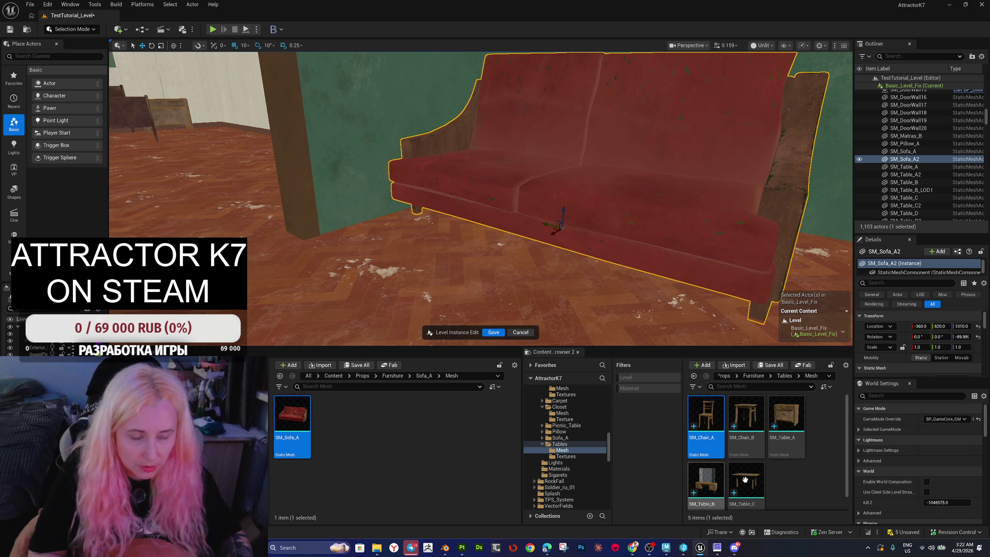
drag(234, 218, 150, 233)
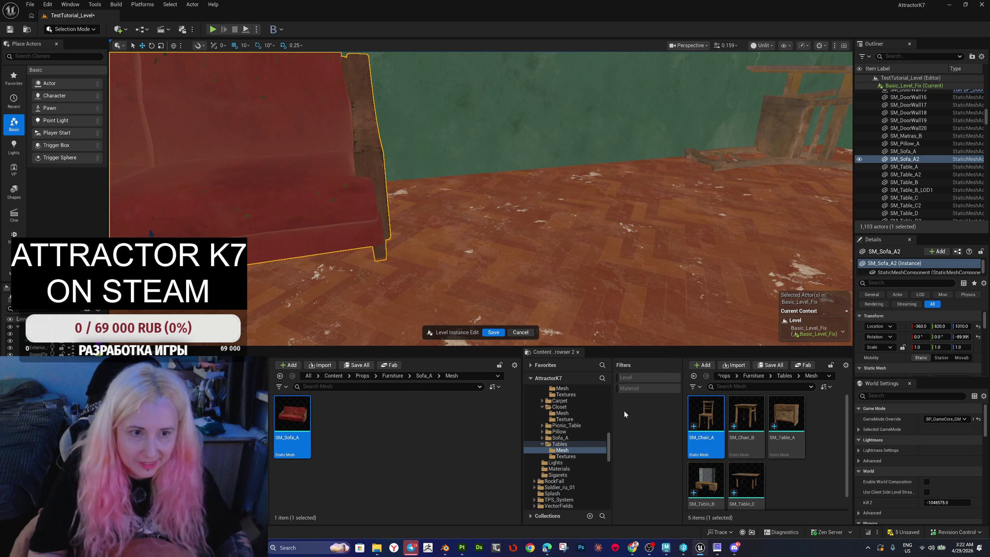
mouse_move(746, 481)
mouse_down()
mouse_move(510, 210)
mouse_move(522, 212)
mouse_move(510, 225)
mouse_move(559, 228)
mouse_move(501, 206)
mouse_move(435, 206)
mouse_move(451, 204)
mouse_up()
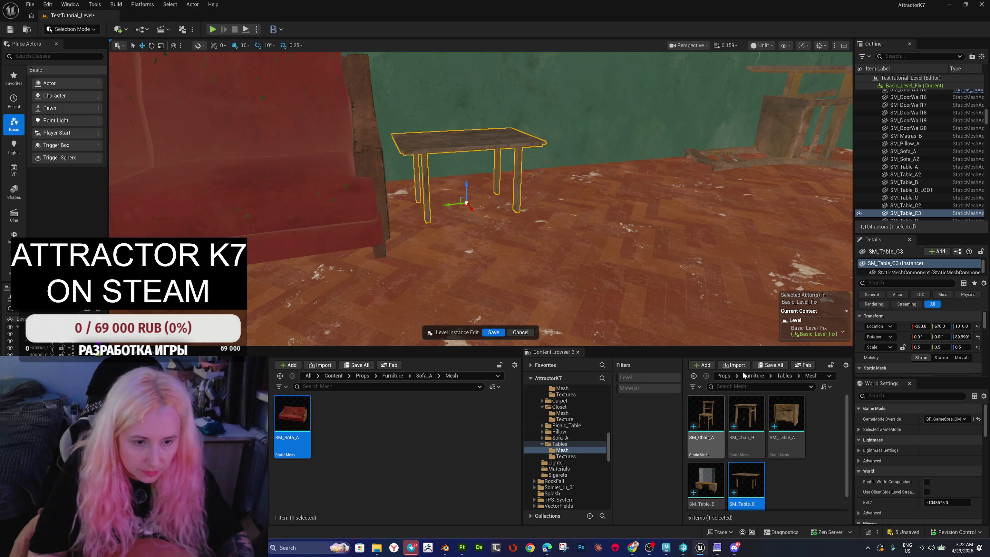
Step: Place an SM_Book_B stack from Furniture/Books/Mesh and shrink it to 0.75 scale
click(753, 376)
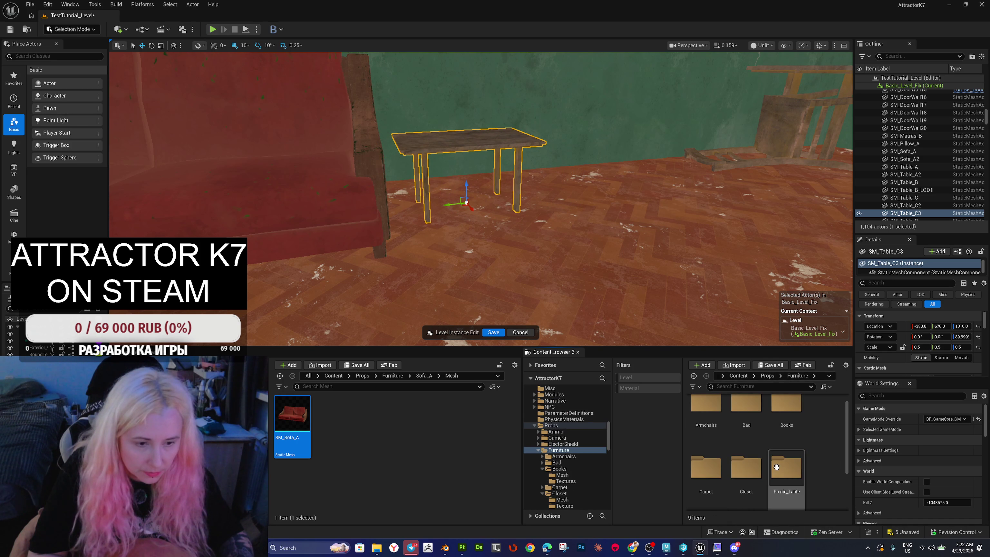
double_click(786, 412)
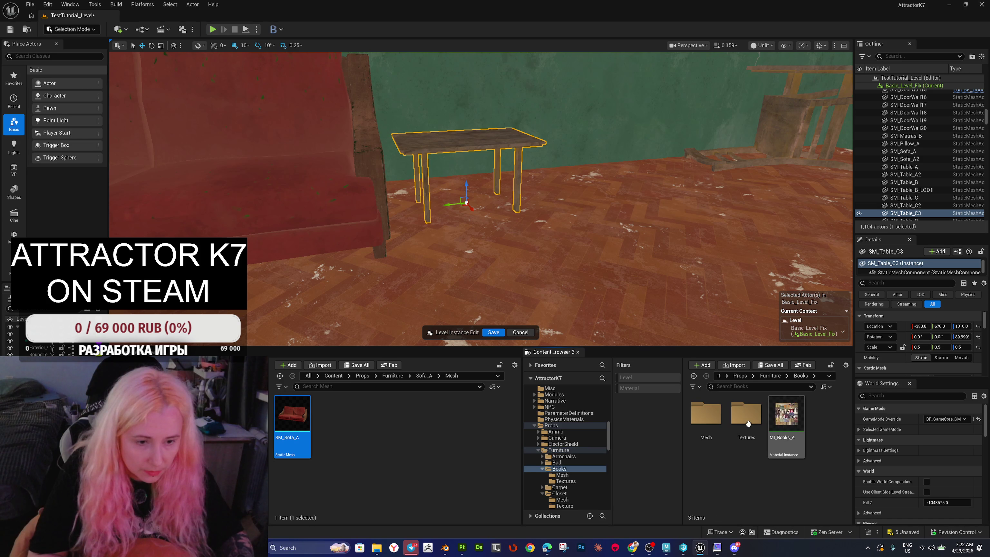
double_click(703, 419)
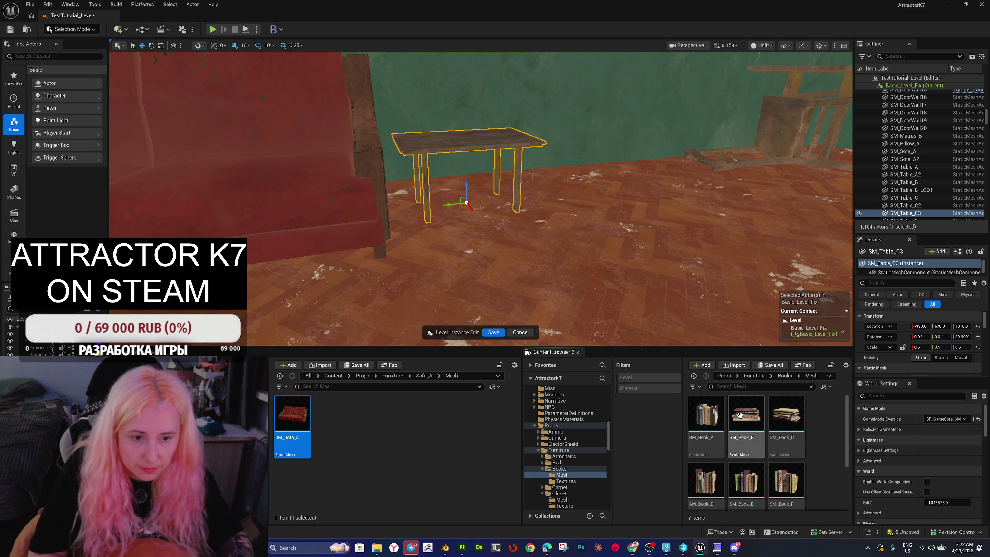
mouse_move(528, 295)
mouse_down()
mouse_move(447, 244)
mouse_move(448, 258)
mouse_move(420, 257)
mouse_move(452, 257)
mouse_move(448, 250)
mouse_move(464, 267)
mouse_up()
click(447, 245)
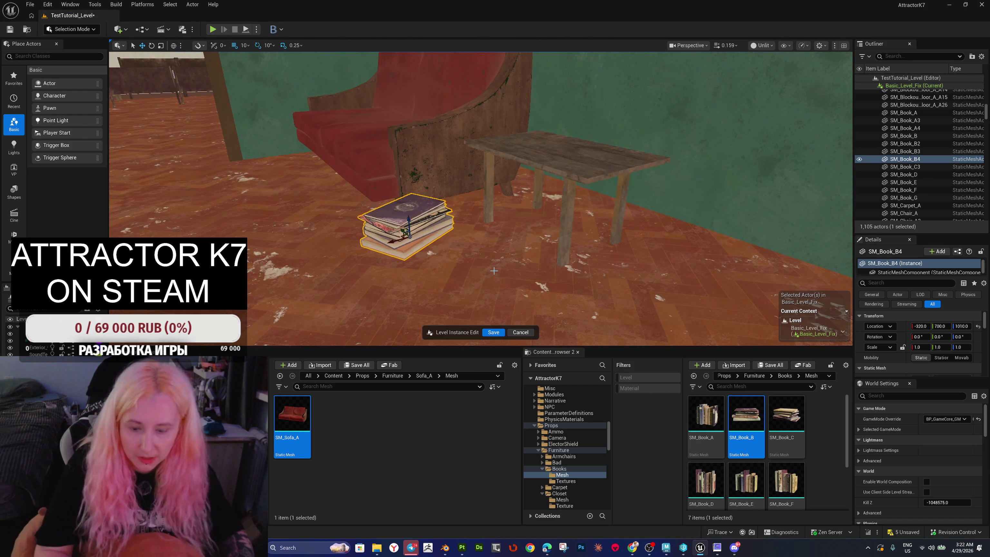
drag(408, 231, 400, 239)
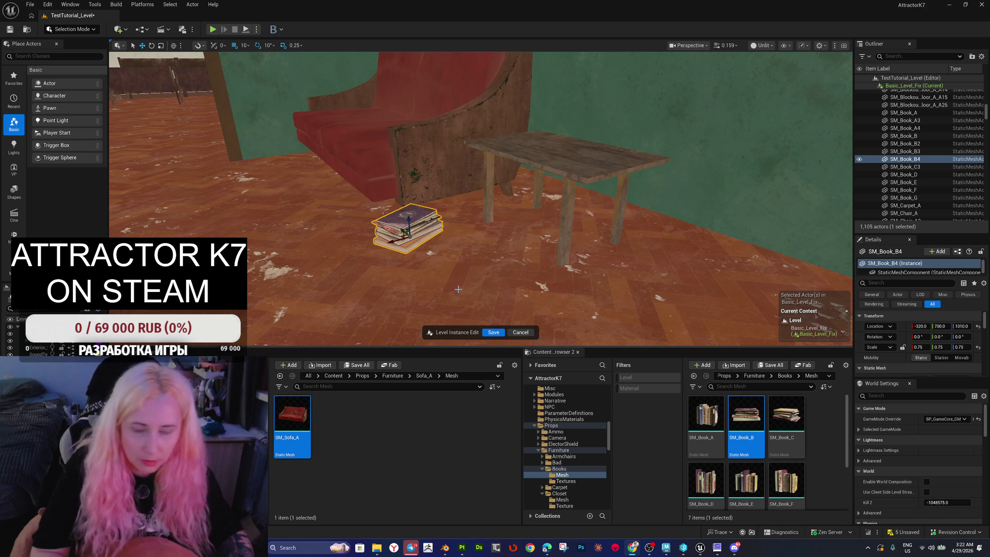
drag(392, 241, 427, 235)
Step: Adjust the small table's size and lift the book stack onto its top
click(564, 170)
key(r)
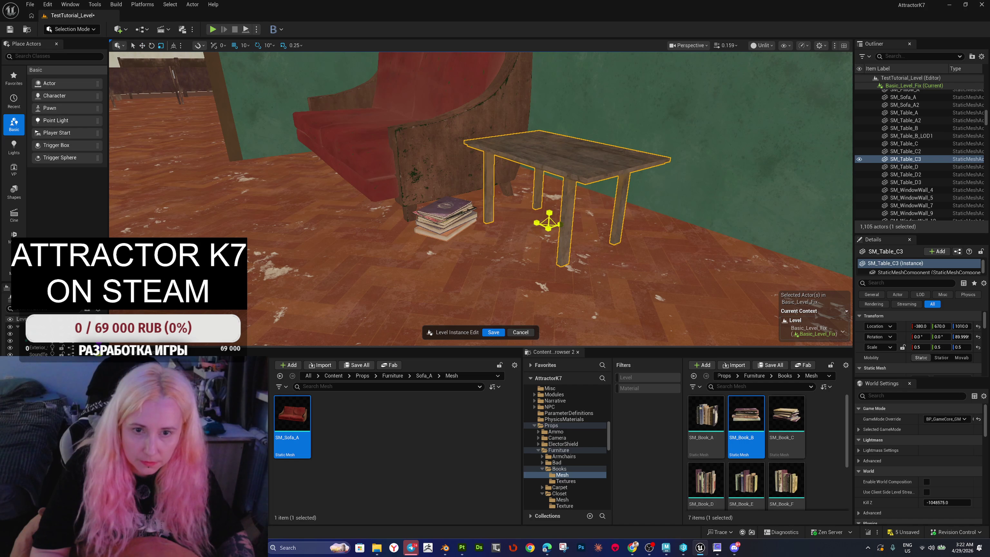
mouse_move(560, 225)
mouse_down()
mouse_move(549, 231)
mouse_move(561, 225)
mouse_up()
click(458, 214)
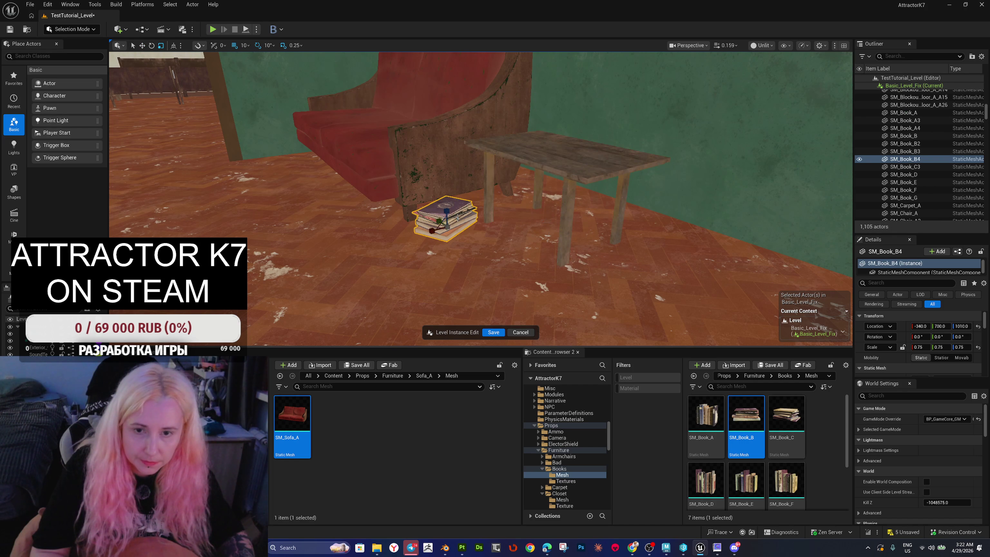
mouse_move(447, 215)
mouse_down()
mouse_move(465, 140)
mouse_move(518, 143)
mouse_move(526, 130)
mouse_up()
scroll(526, 130, up, 5)
Step: Place an SM_Book_C book stack on the red sofa, then look back through the rooms
mouse_move(538, 281)
mouse_down()
mouse_move(467, 281)
mouse_move(538, 282)
mouse_up()
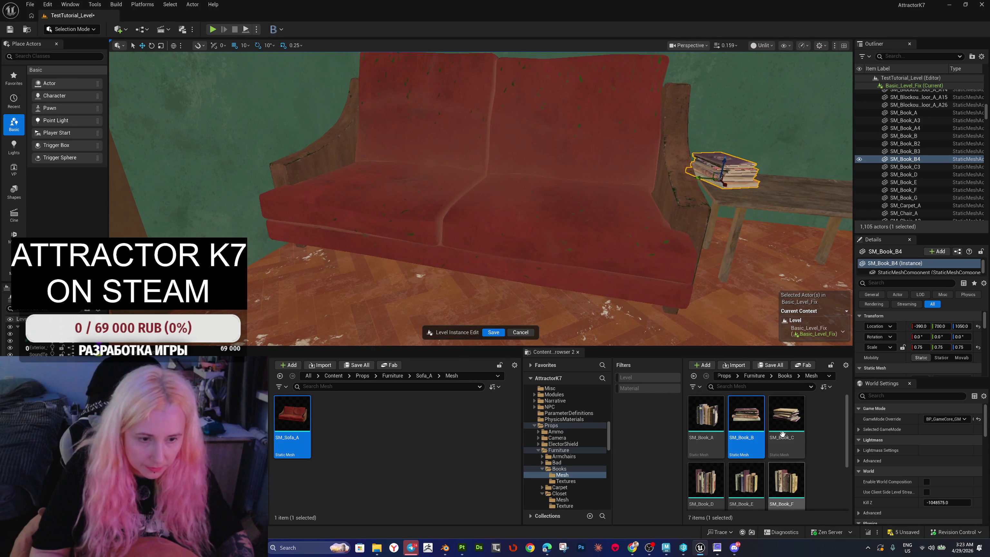
mouse_move(774, 420)
mouse_down()
mouse_move(588, 309)
mouse_move(506, 207)
mouse_move(409, 159)
mouse_move(395, 186)
mouse_up()
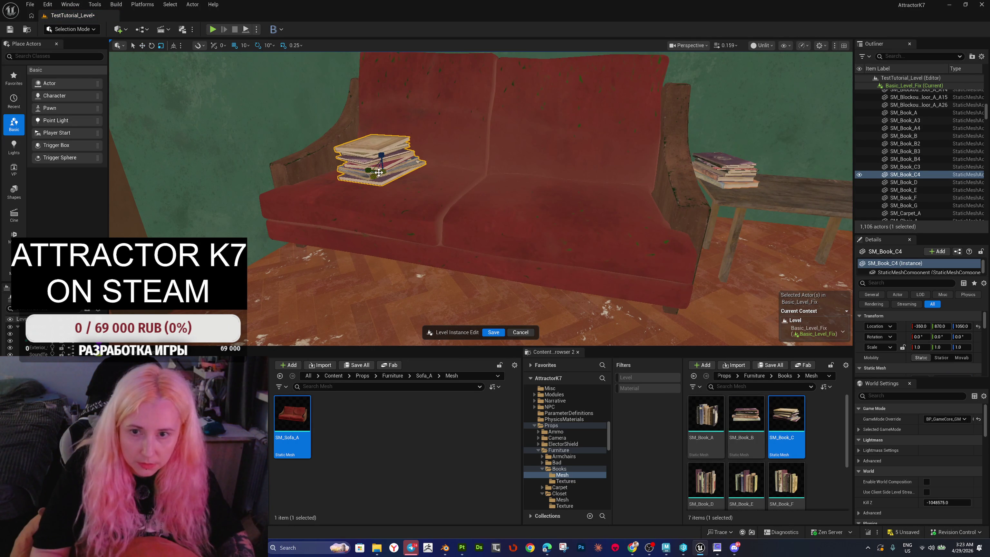
mouse_move(396, 183)
mouse_down()
mouse_move(395, 203)
mouse_move(429, 211)
mouse_move(479, 202)
mouse_move(394, 203)
mouse_move(499, 189)
mouse_up()
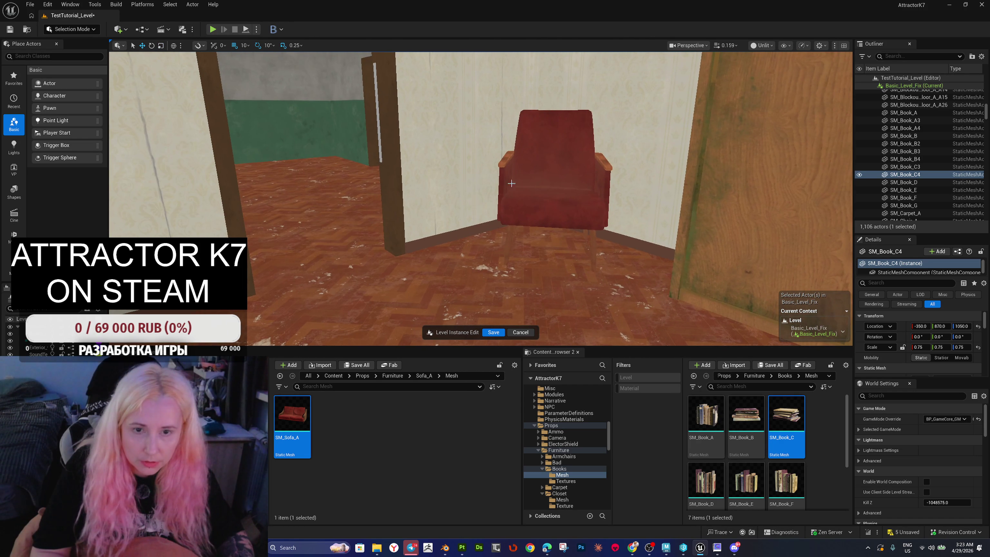
drag(525, 321, 495, 316)
mouse_move(746, 284)
mouse_down()
mouse_move(740, 269)
mouse_move(746, 284)
mouse_up()
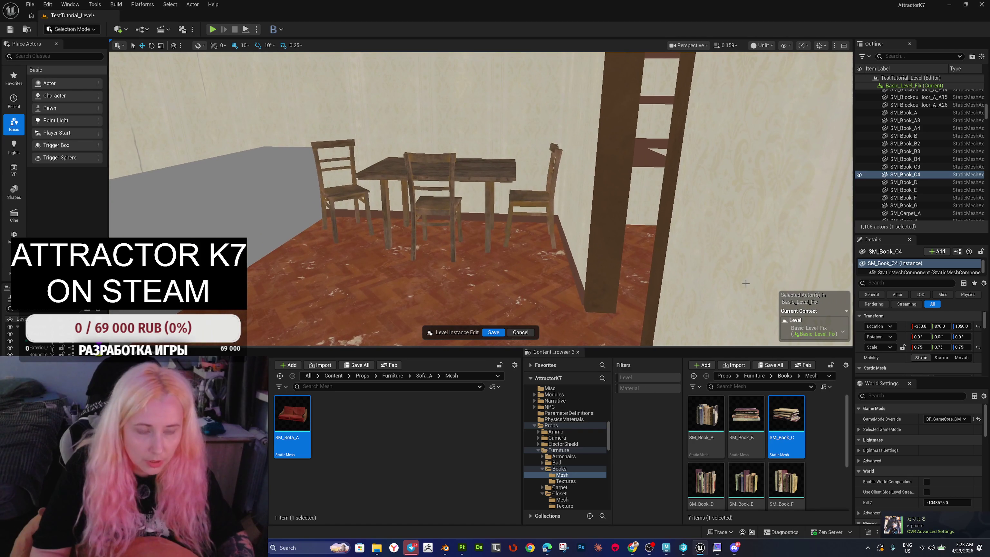
Step: Save the Basic_Level_Fix level-instance edits, cancel the 4 unsaved assets prompt, and open Revision Control
click(493, 332)
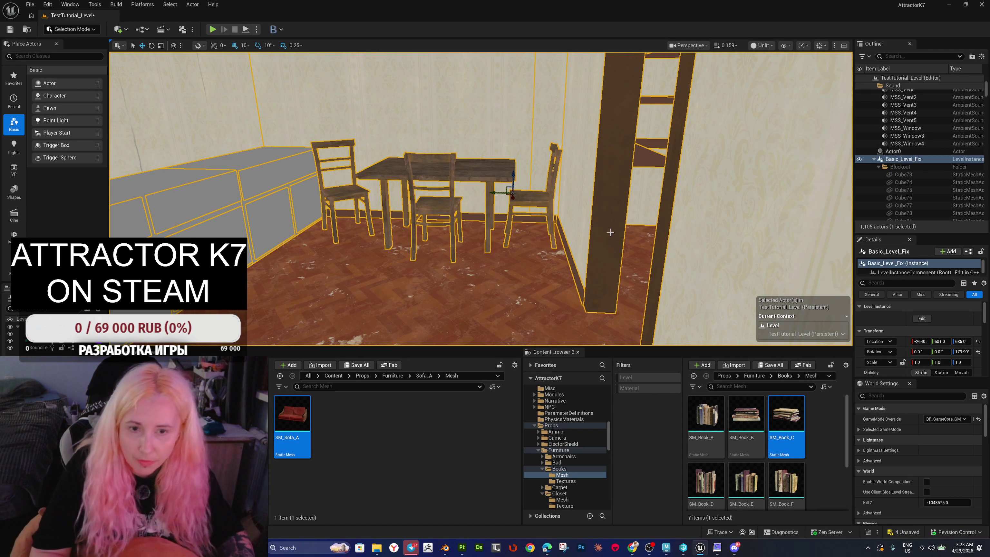
click(901, 531)
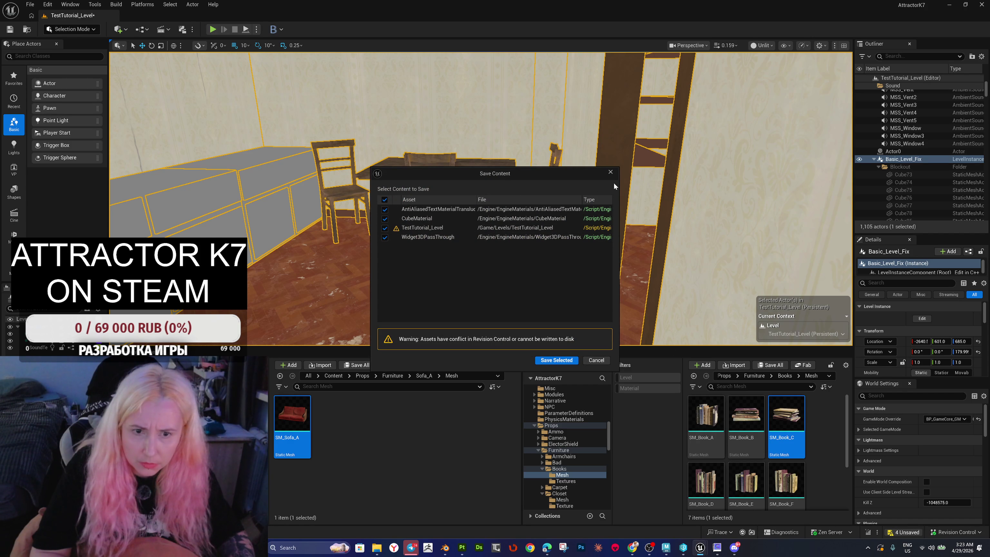
click(610, 173)
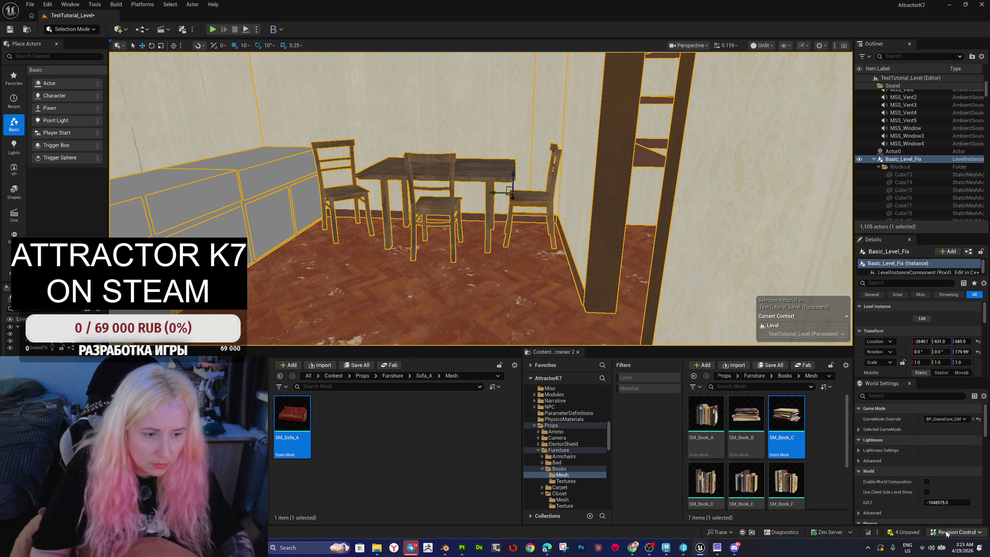
click(956, 532)
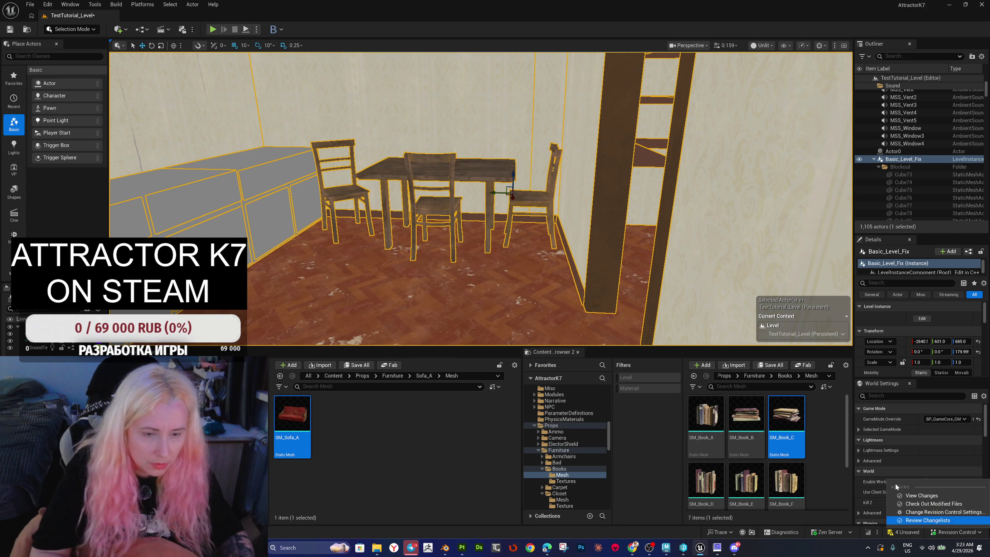
Step: In View Changes, list the four unsaved assets and try saving TestTutorial_Level
click(918, 495)
click(429, 130)
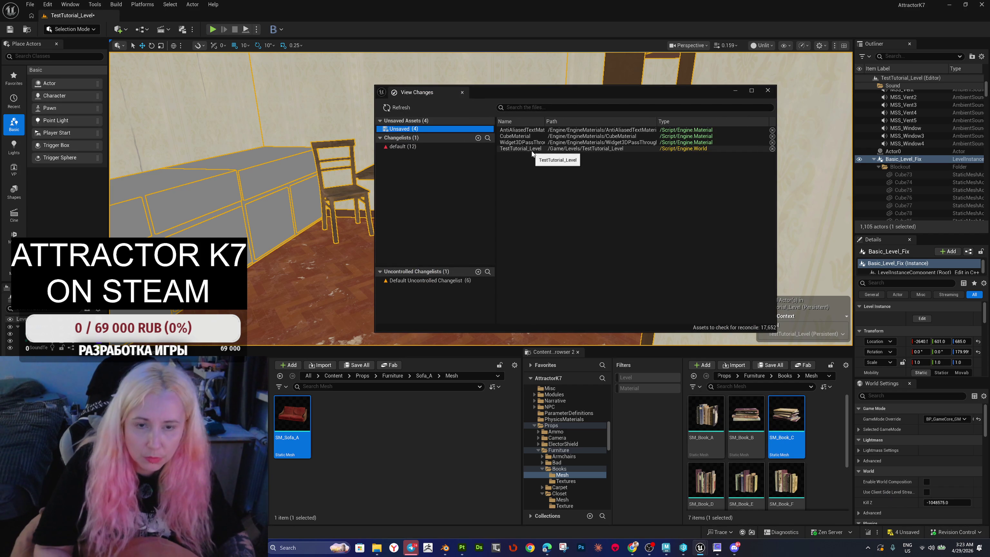
click(532, 150)
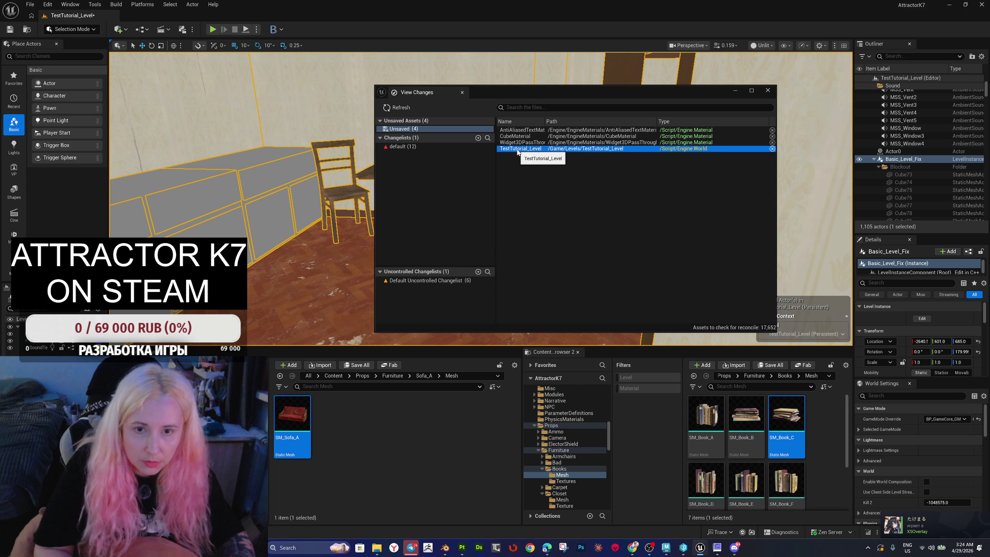
right_click(517, 149)
click(542, 157)
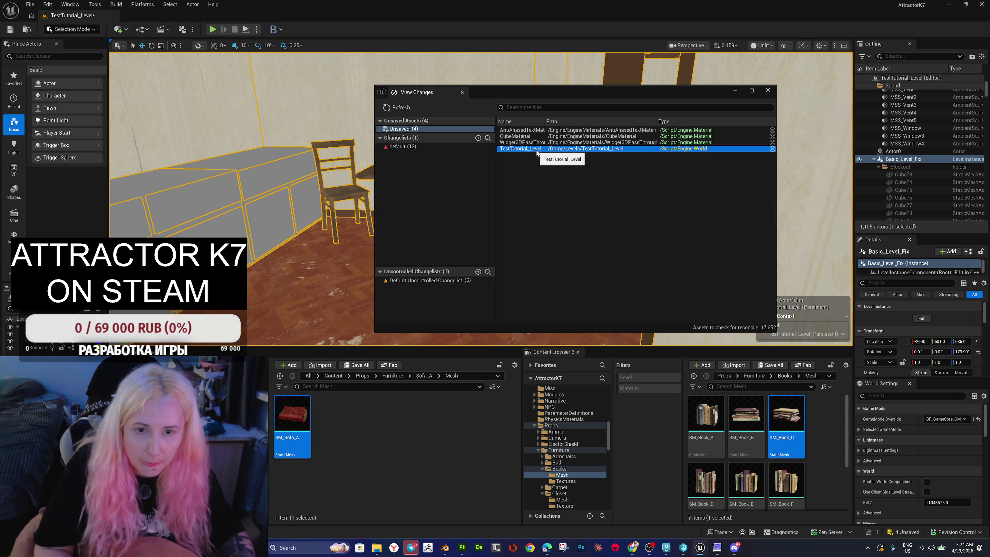
right_click(536, 152)
click(573, 165)
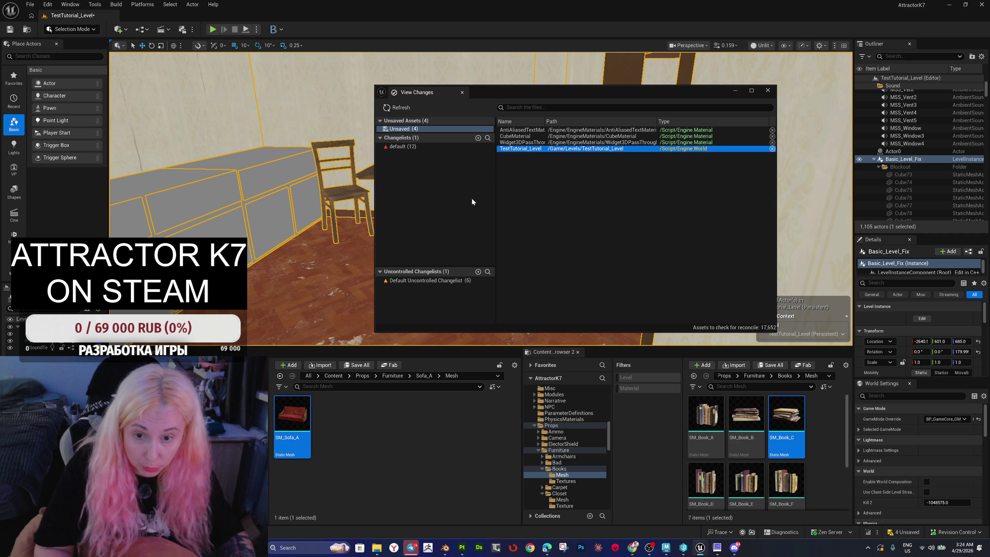
click(538, 163)
Step: Discard unsaved changes to AntiAliasedTextMat, CubeMaterial and Widget3DPassThrough, then close View Changes
click(531, 129)
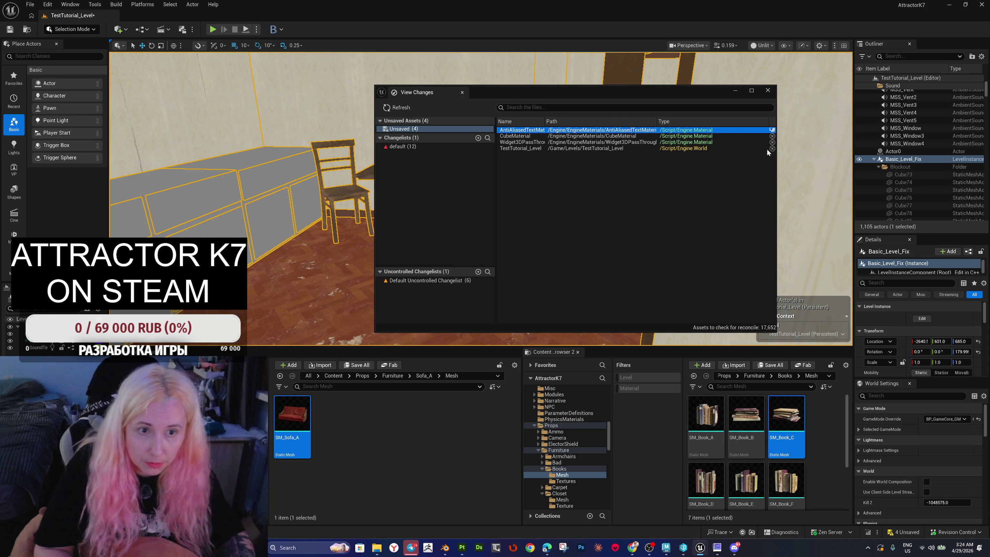
click(772, 130)
click(772, 130)
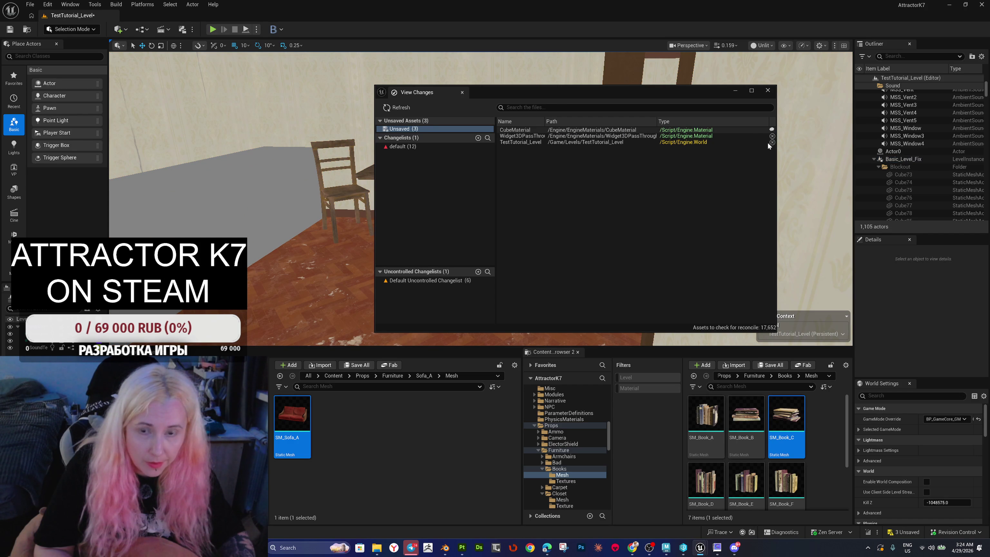
click(770, 131)
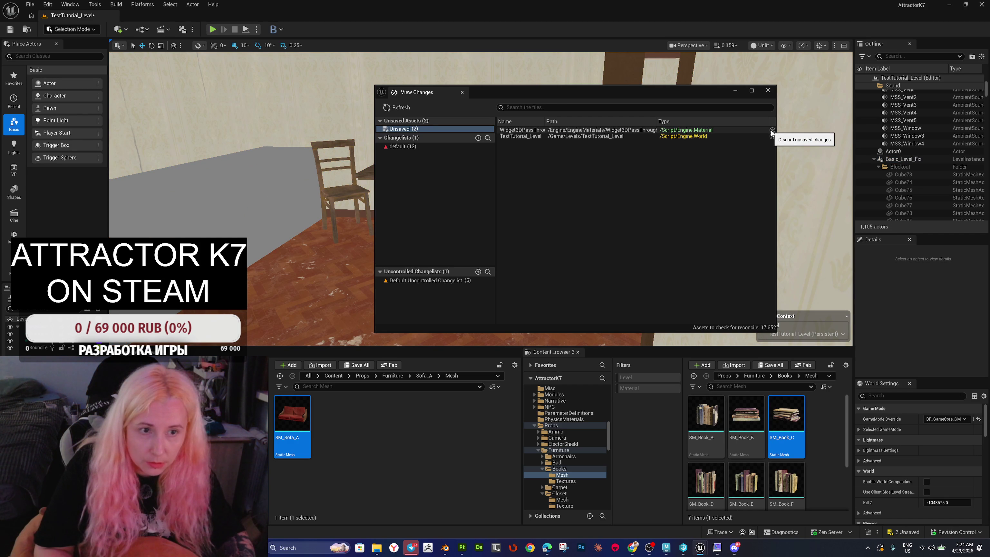
click(521, 132)
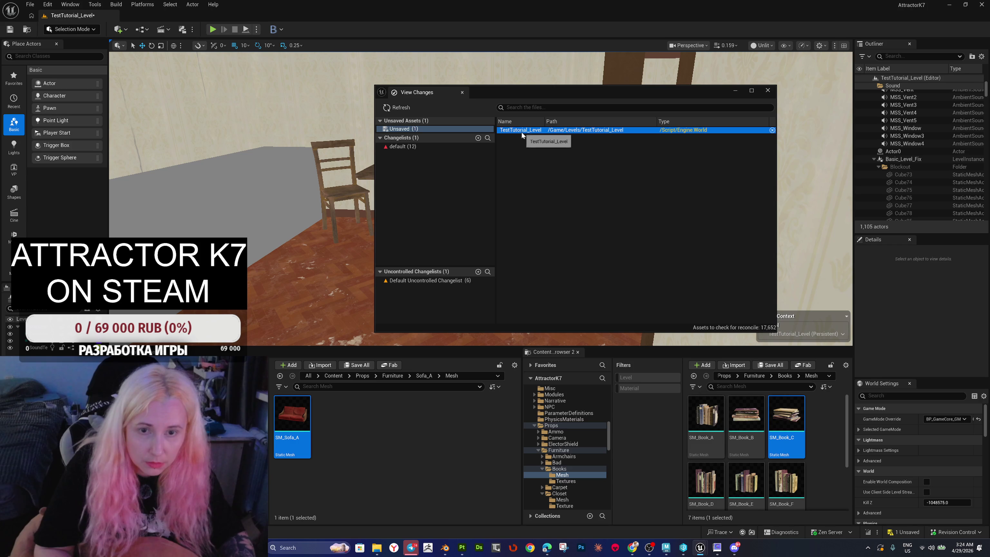
click(768, 91)
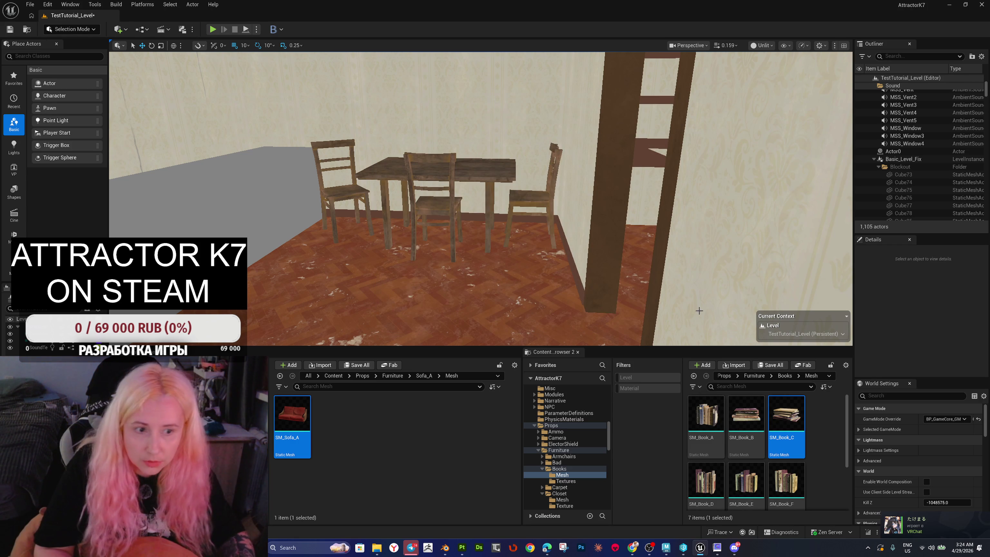
click(904, 160)
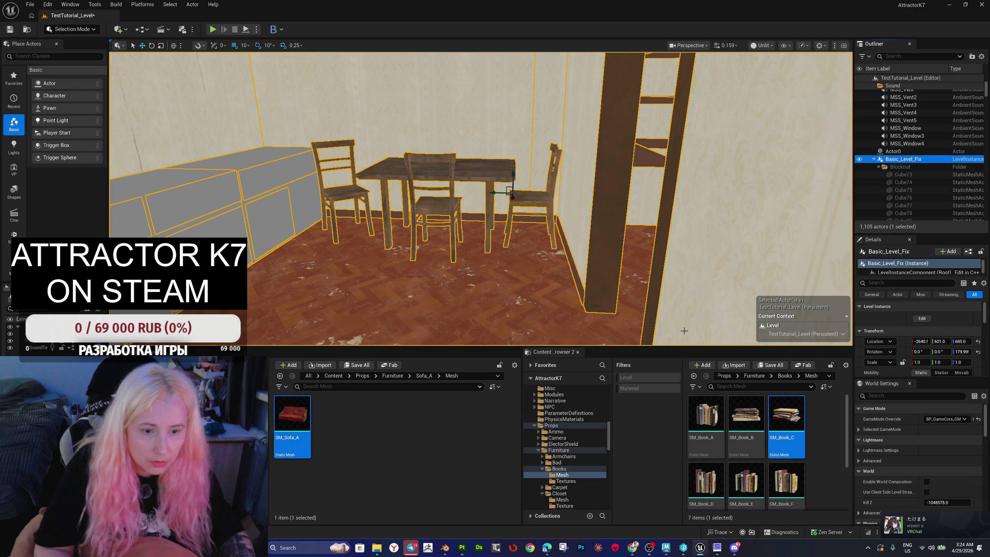
Step: Browse to the Basic_Level_Fix asset, then attempt saving TestTutorial_Level and cancel the checkout
right_click(904, 159)
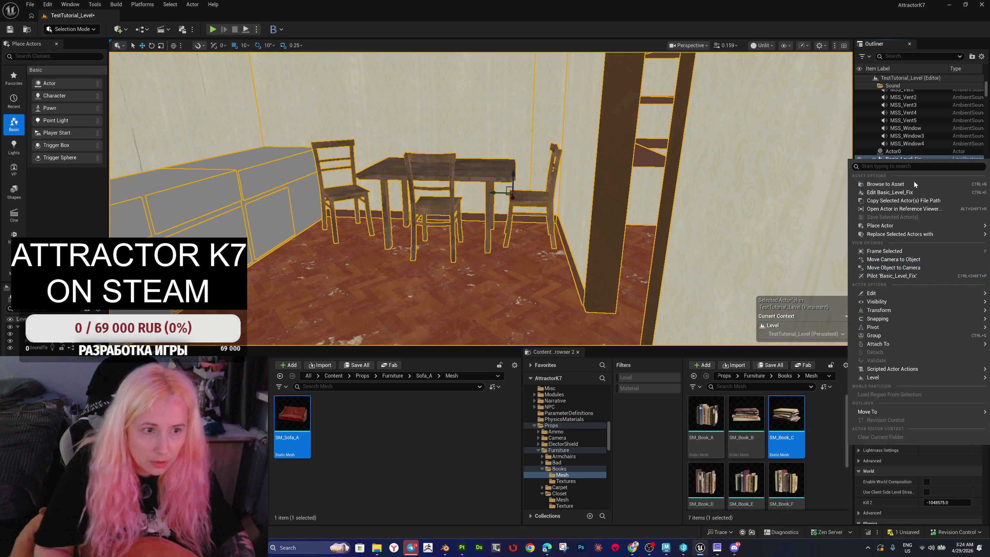
click(893, 184)
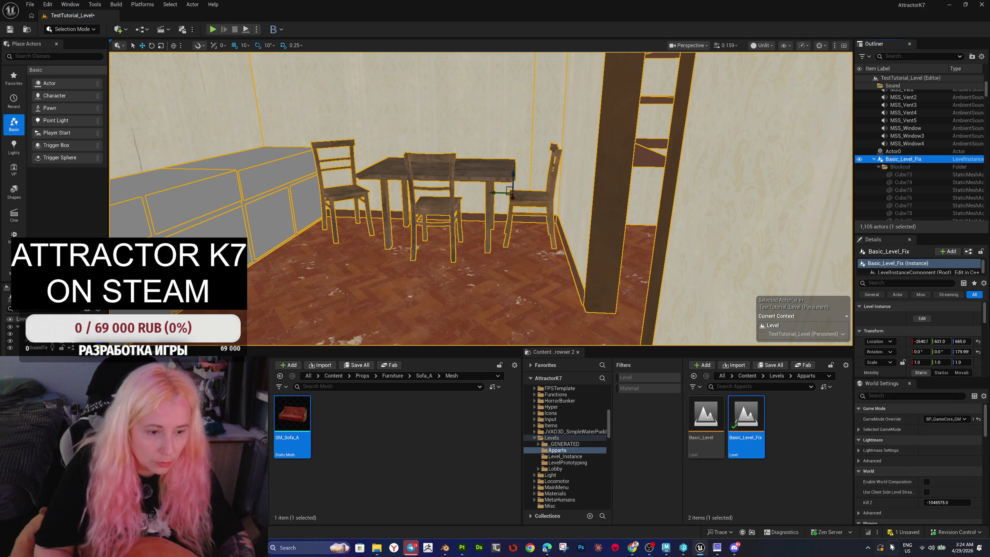
click(901, 536)
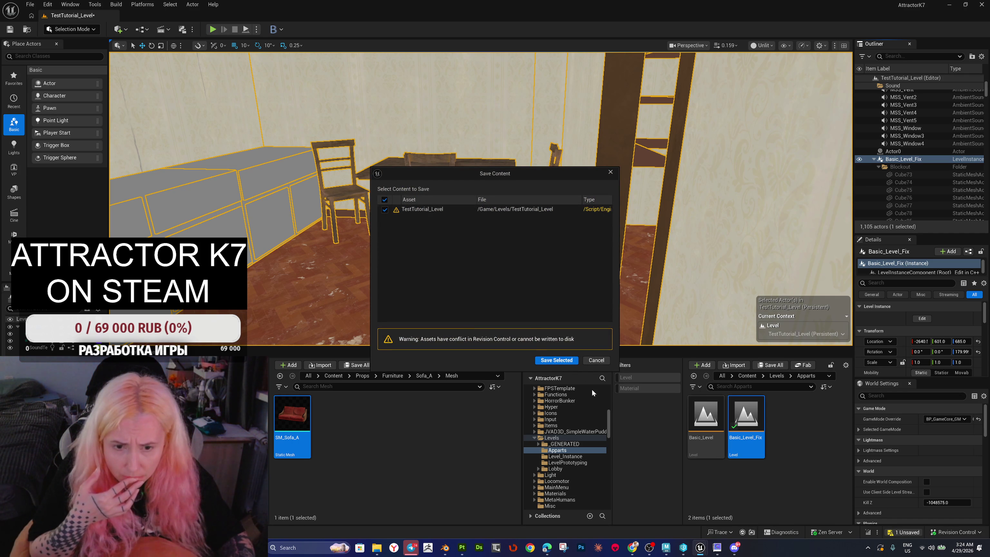
click(565, 363)
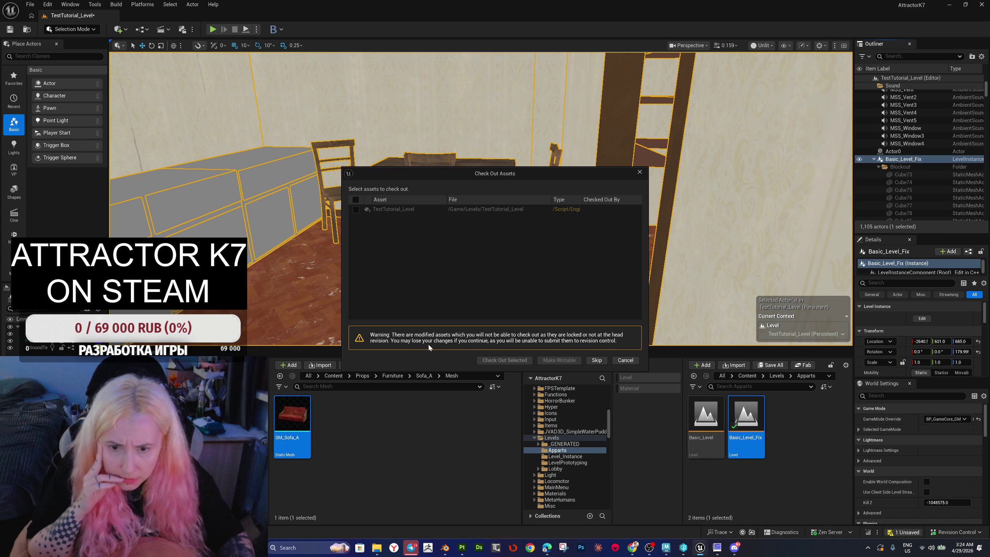
click(620, 362)
Step: Dismiss the remaining unsaved-asset prompt and bring up the Revision Control actions
click(905, 533)
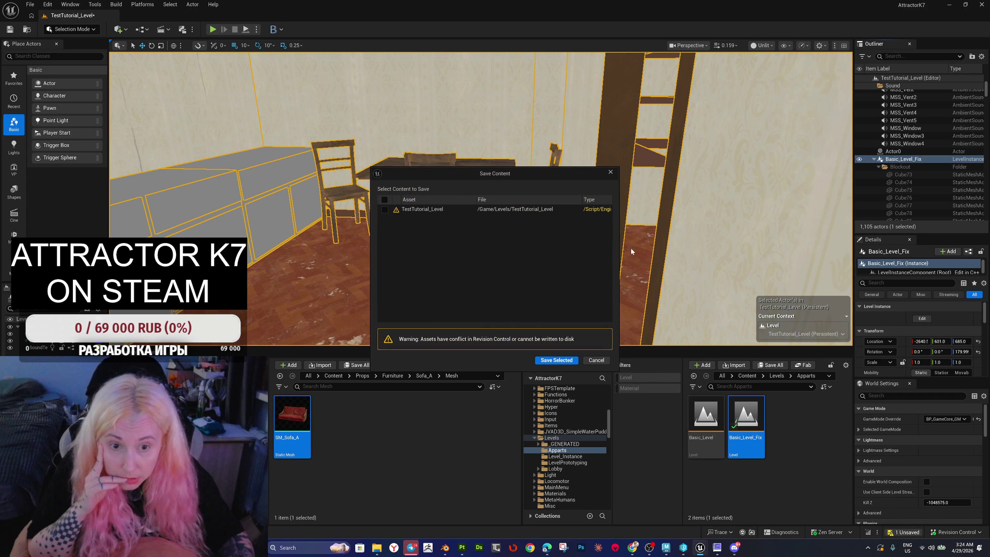
click(610, 172)
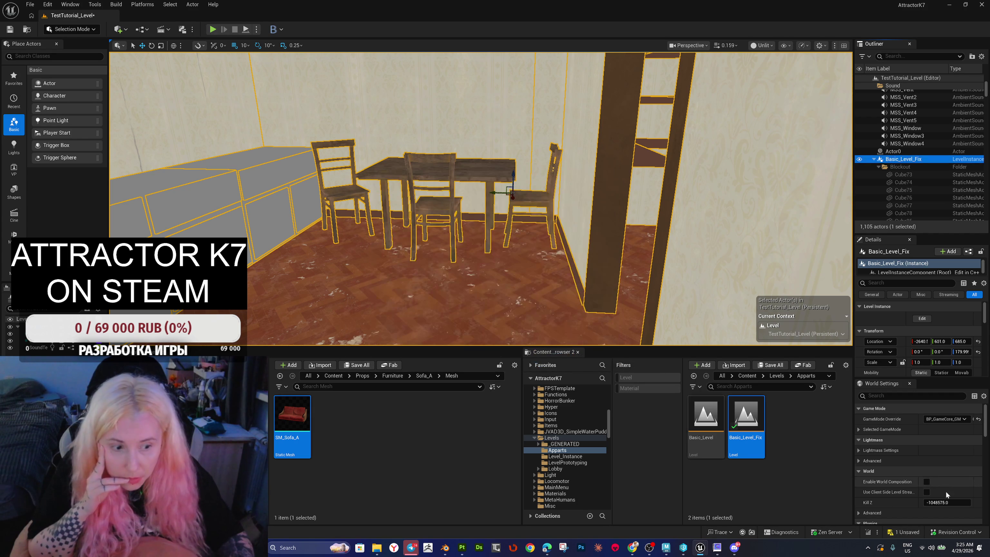
click(940, 530)
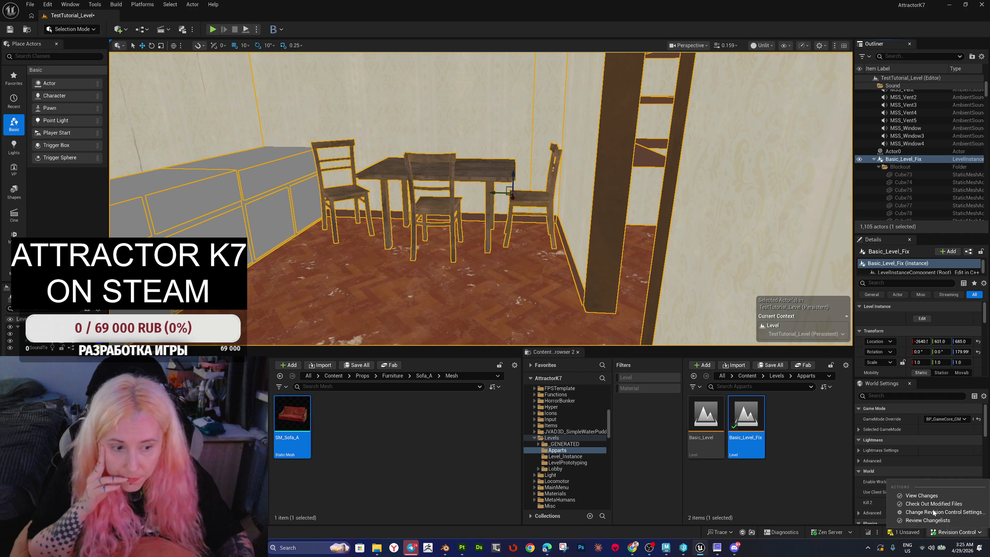
Step: Open View Changes, move the window aside, and show the default changelist's 12 files
click(918, 498)
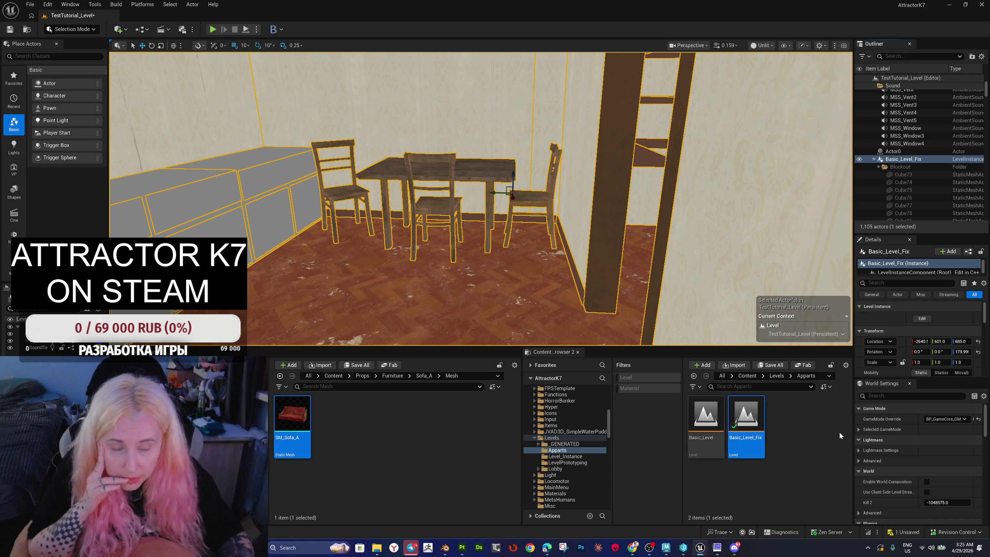
click(415, 130)
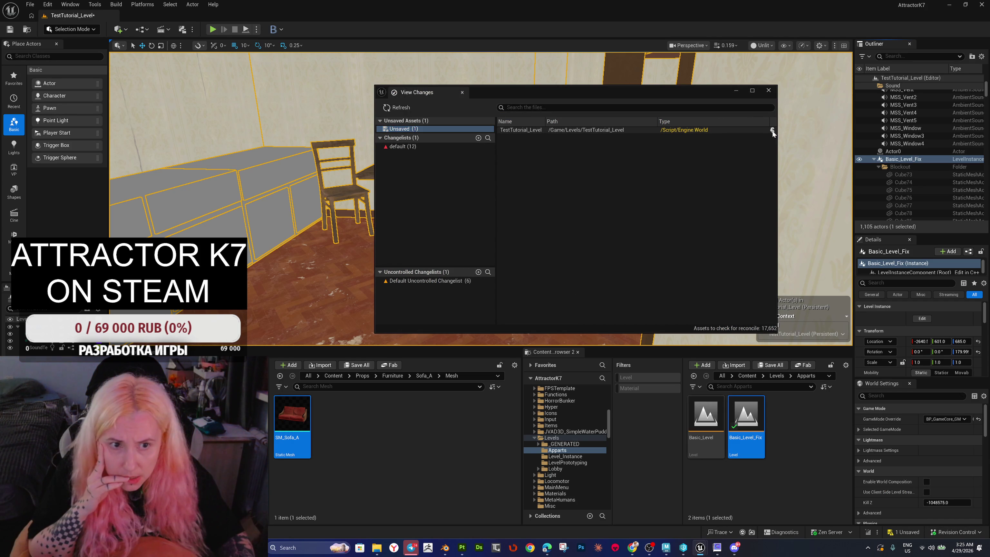
mouse_move(567, 91)
mouse_down()
mouse_move(629, 93)
mouse_move(698, 131)
mouse_up()
click(555, 167)
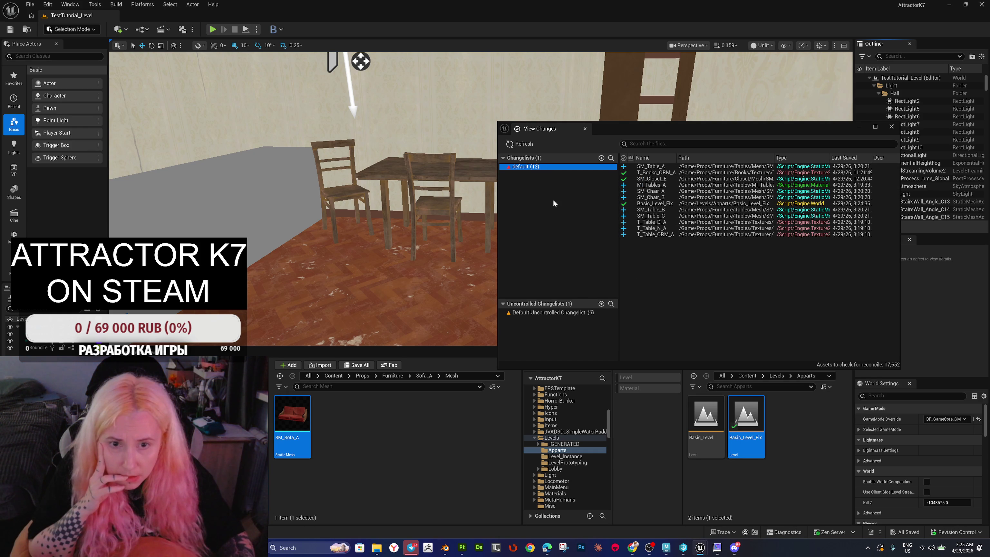
Step: Validate the default changelist, then start submitting it with the description 'Tables w'
right_click(538, 168)
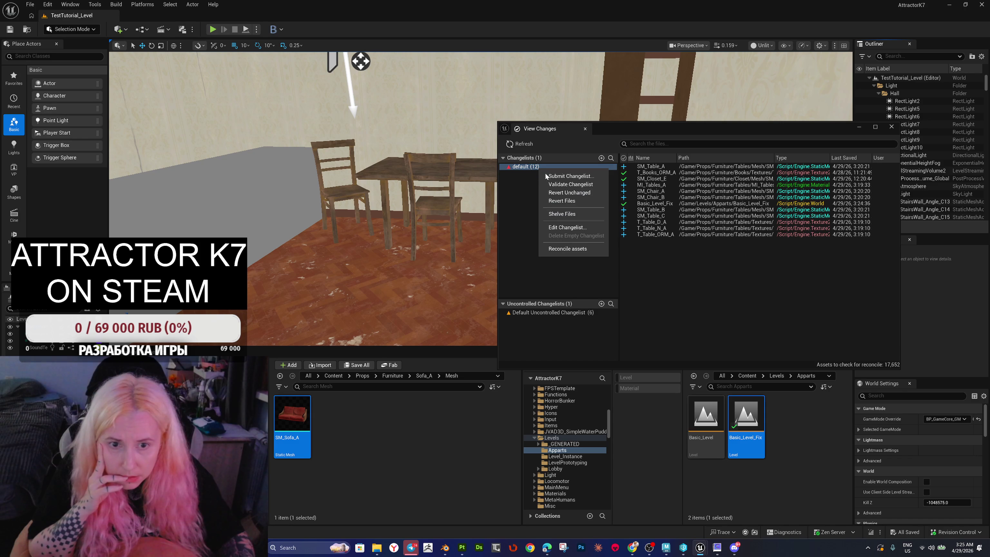
click(580, 184)
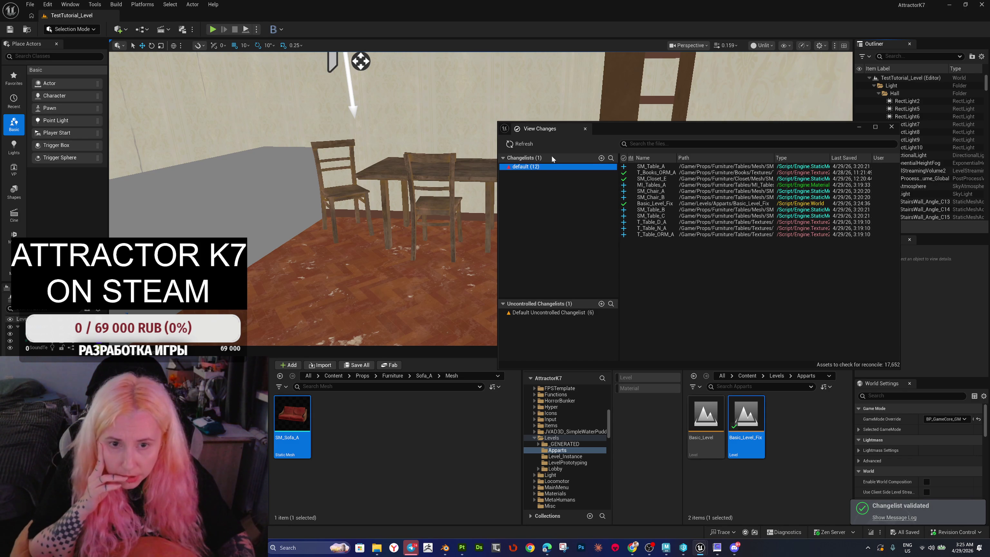
right_click(547, 169)
click(564, 179)
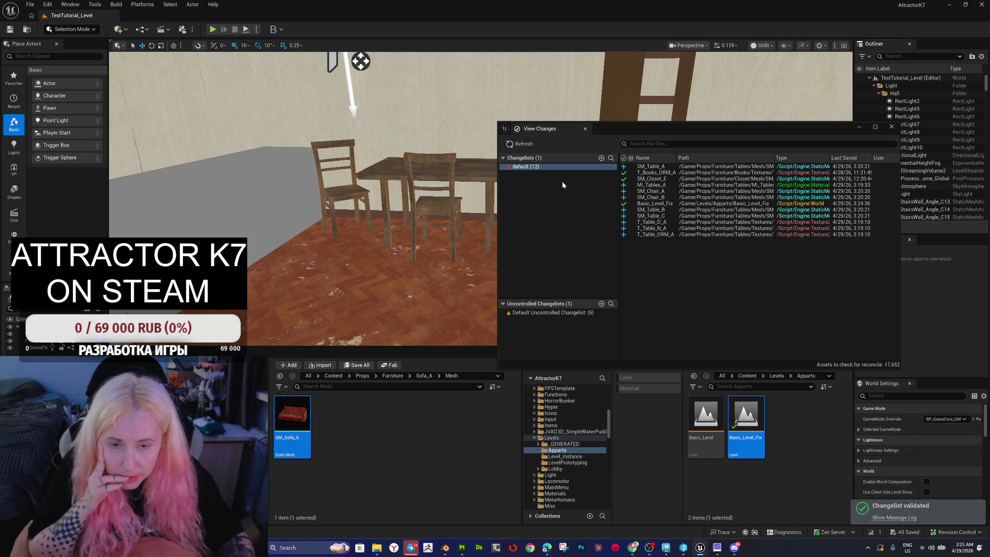
click(403, 203)
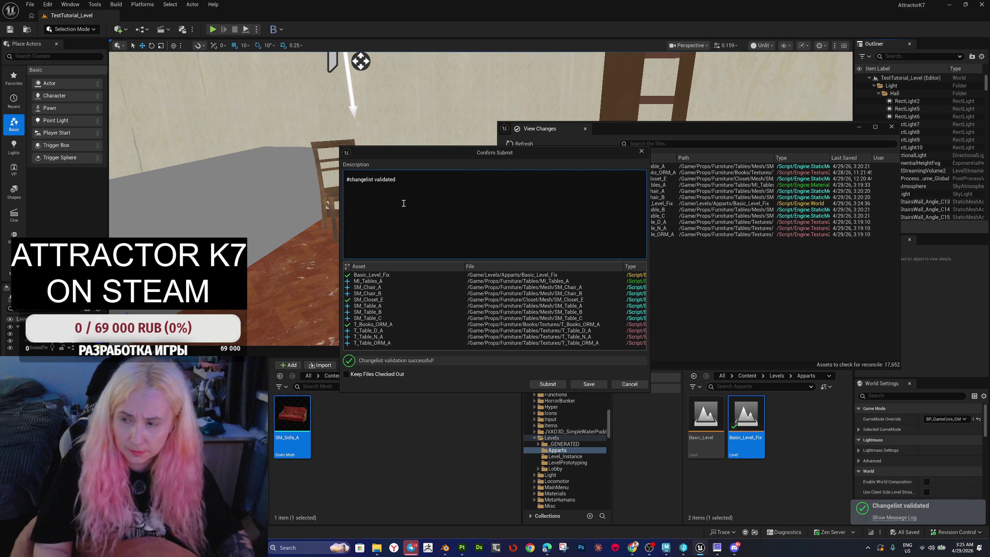
text(Ta)
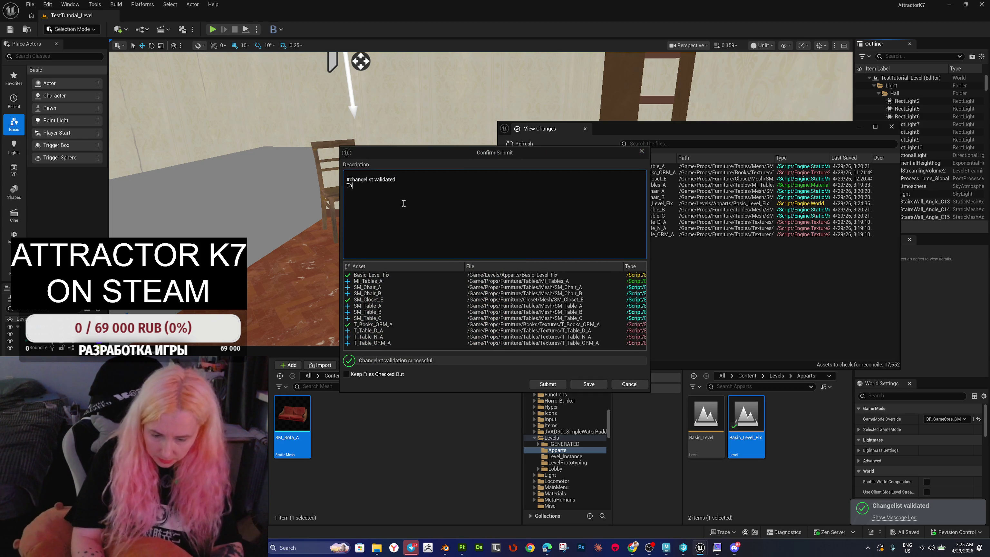
text(bles were added; textures were added; LVL was updated;)
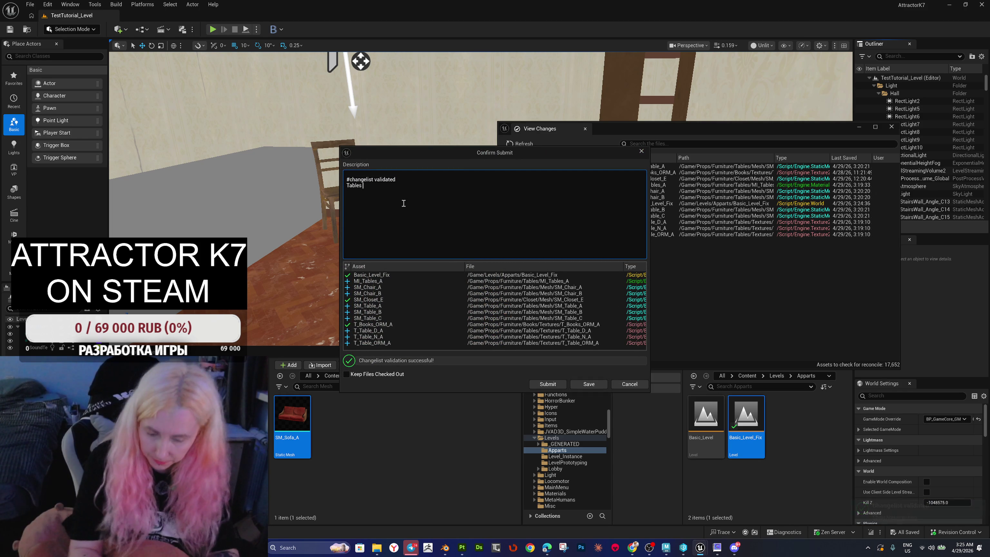
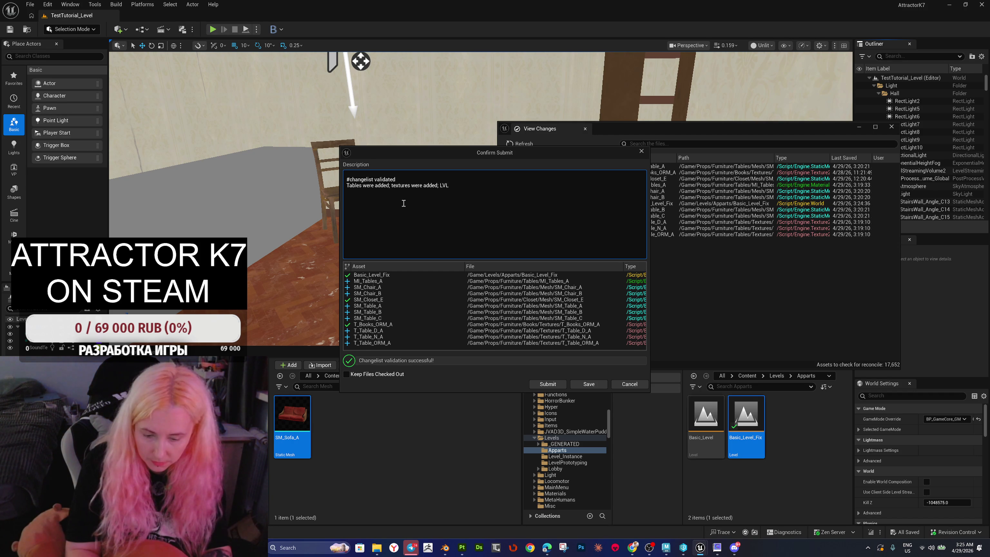
Step: Submit the changelist with the description 'LVL was updated;' and close the pending changes window
text( was up)
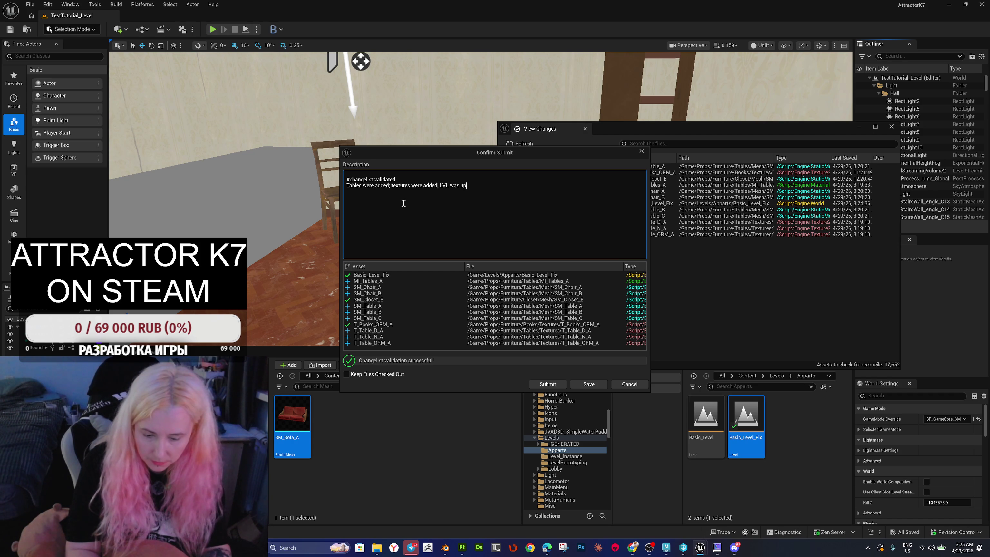
text(dated;)
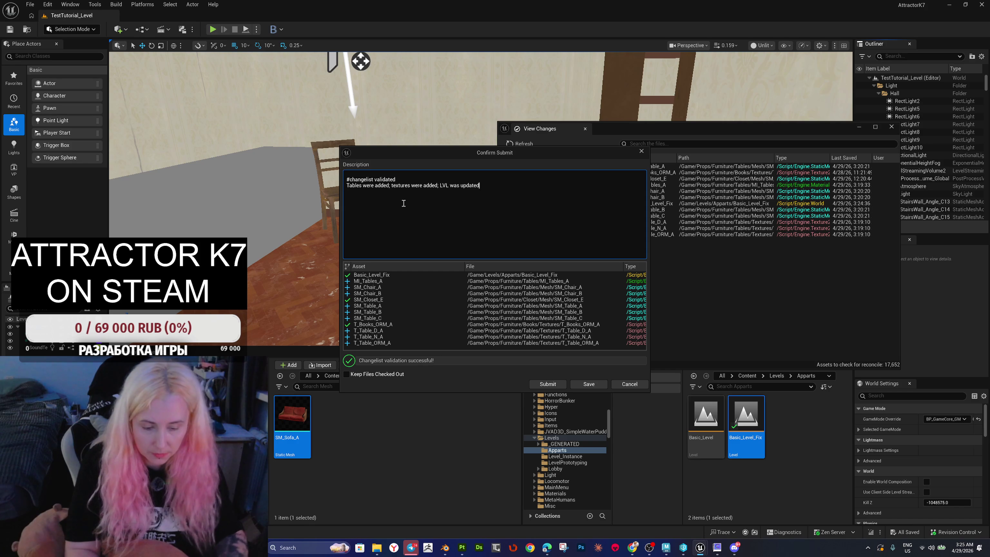
click(558, 384)
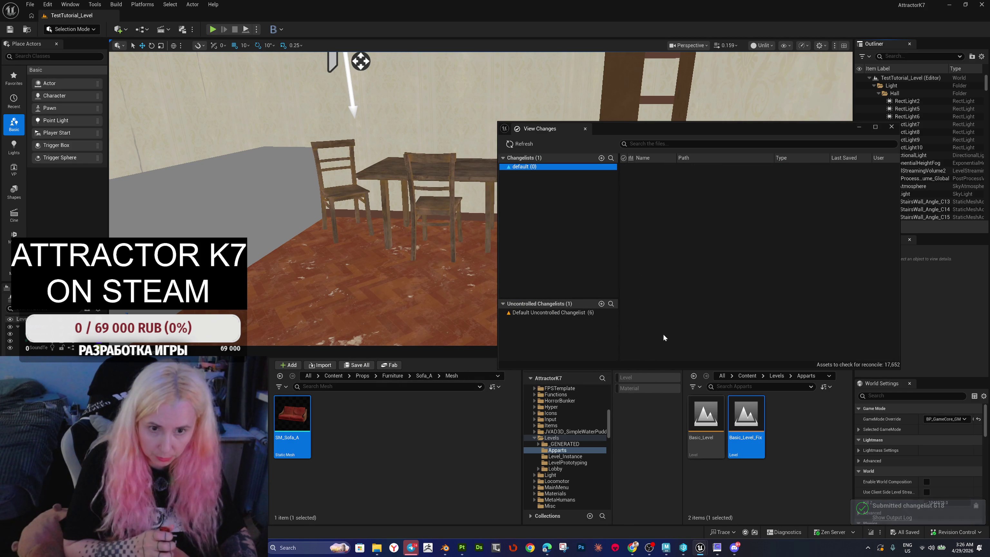
click(890, 129)
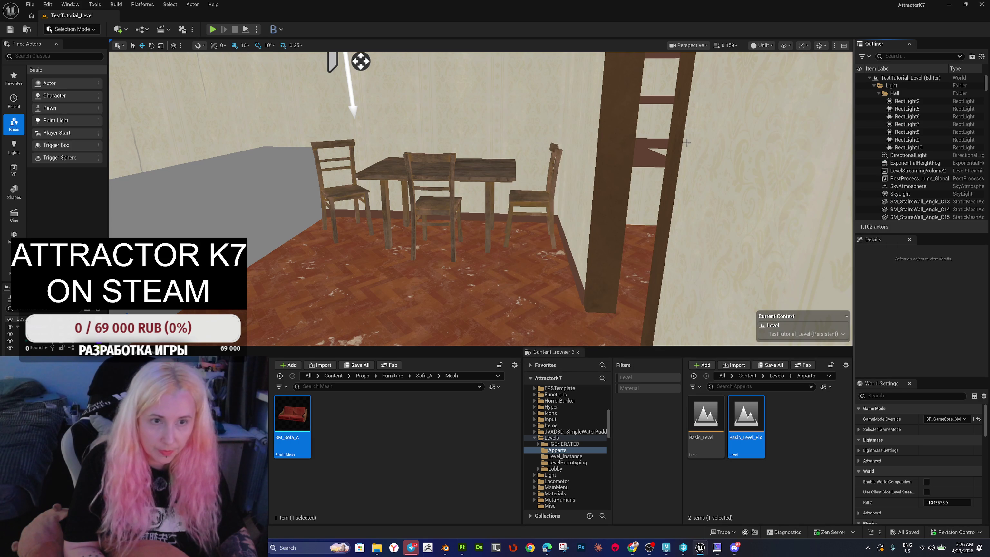
Step: Switch the viewport to Lit, fly through the doorway into the dark room, then close Unreal Editor
click(762, 45)
click(774, 76)
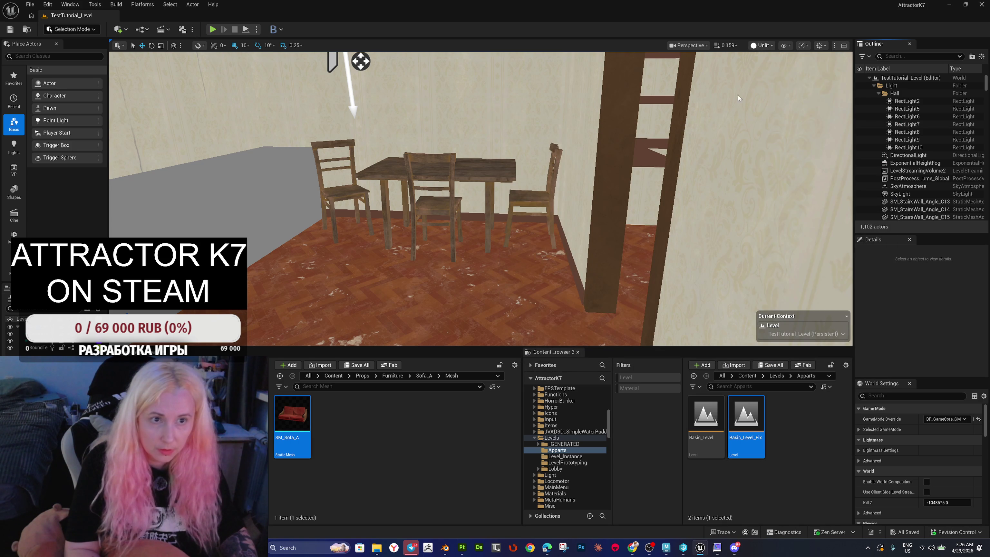
mouse_move(607, 189)
mouse_down()
mouse_move(577, 184)
mouse_move(662, 188)
mouse_move(641, 225)
mouse_move(659, 203)
mouse_move(561, 199)
mouse_up()
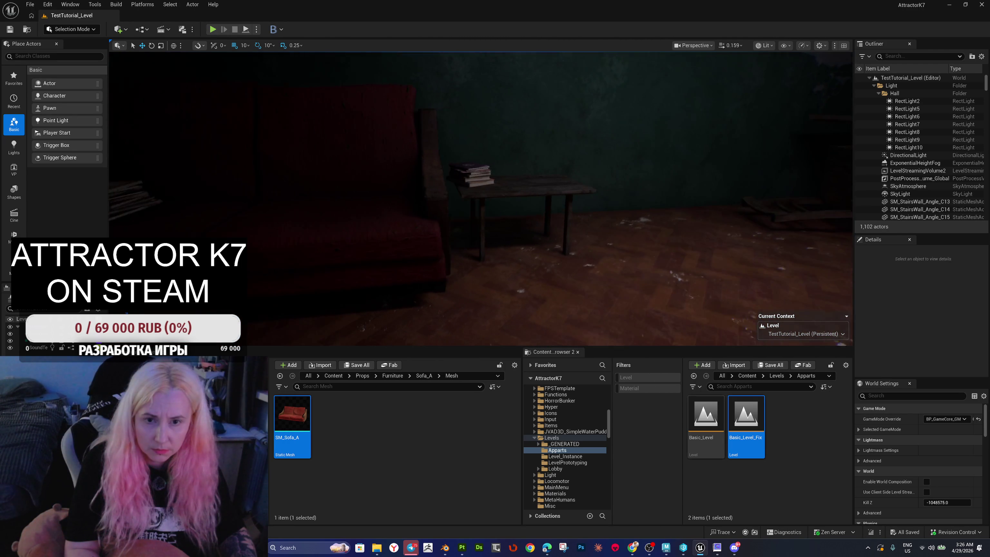
drag(581, 85, 554, 88)
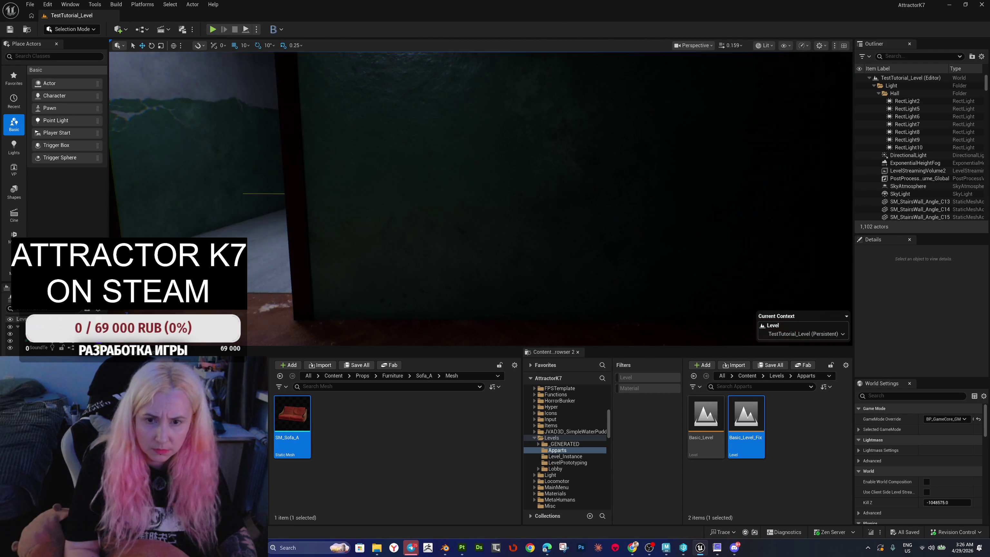
mouse_move(480, 195)
mouse_down()
mouse_move(473, 171)
mouse_move(490, 148)
mouse_move(371, 160)
mouse_move(510, 237)
mouse_up()
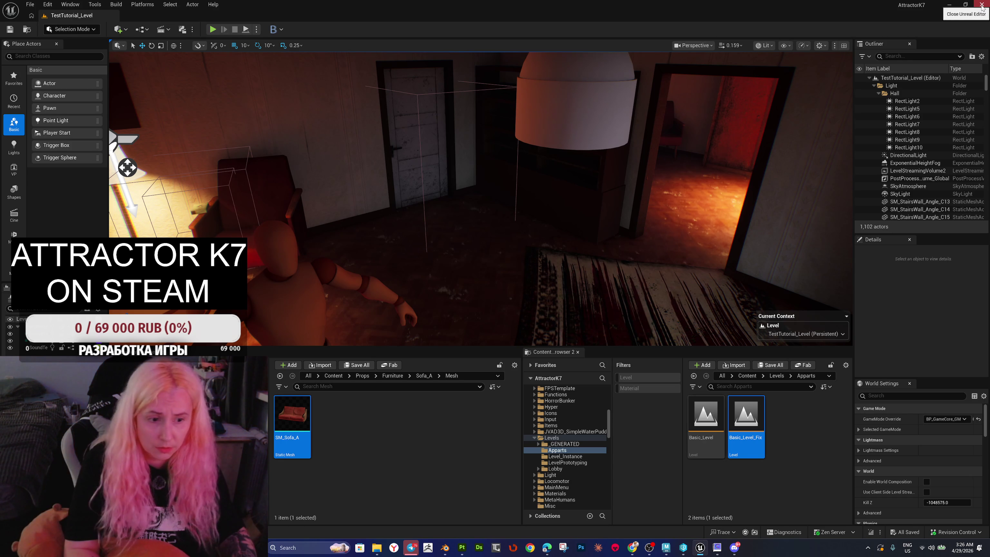
click(982, 5)
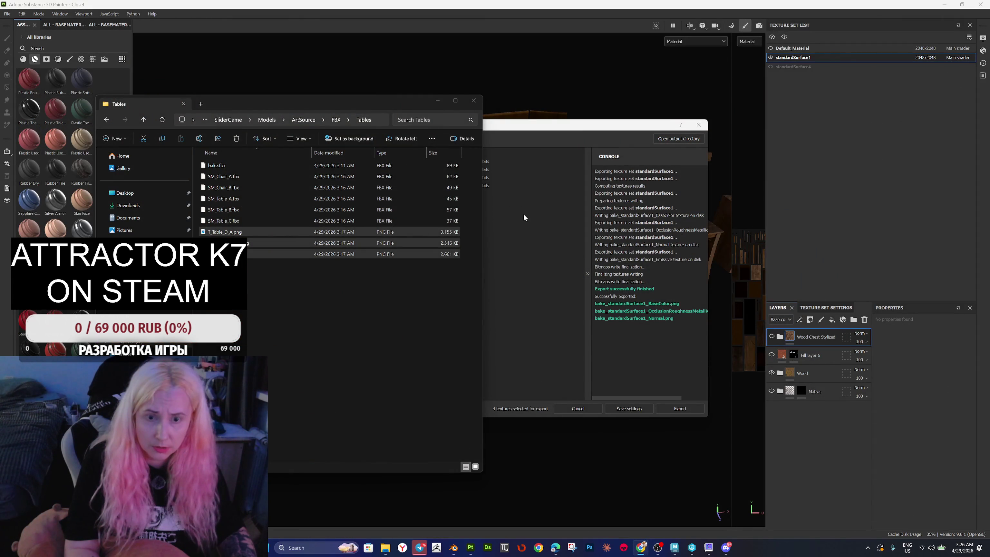
Step: Close the texture export dialog and quit Substance Painter, discarding unsaved changes
click(698, 124)
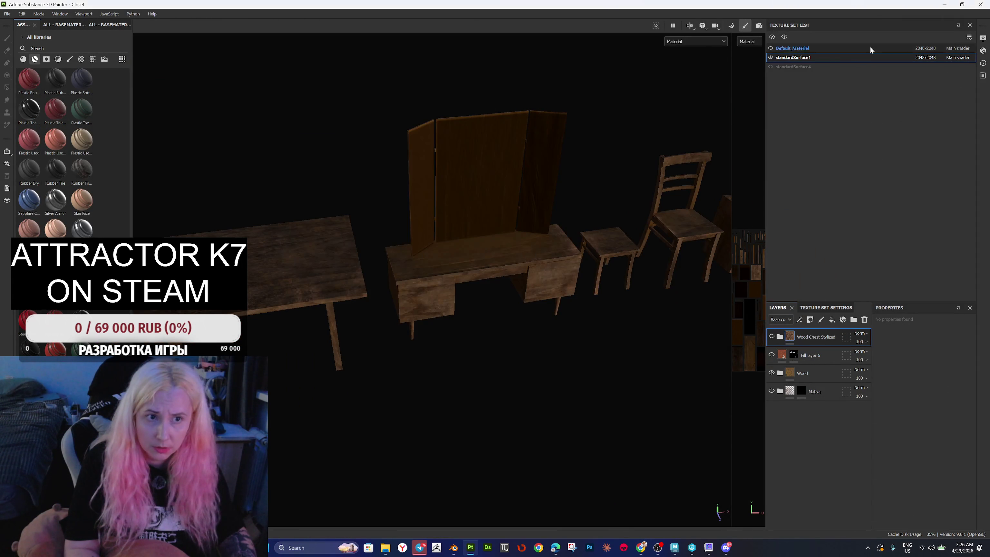
click(980, 4)
click(487, 282)
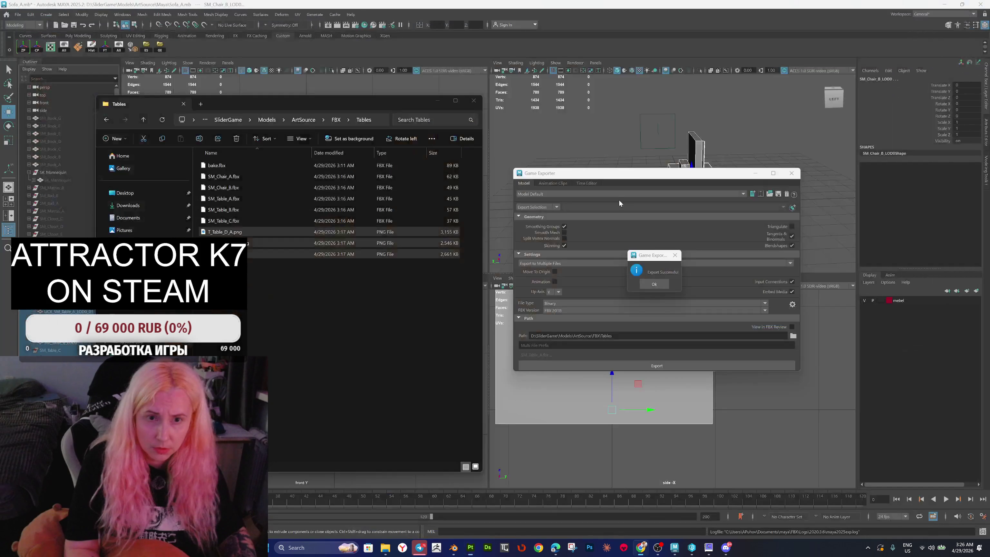
Step: Dismiss the export message, close Game Exporter, save the Sofa_A.mb scene and quit Maya
click(654, 284)
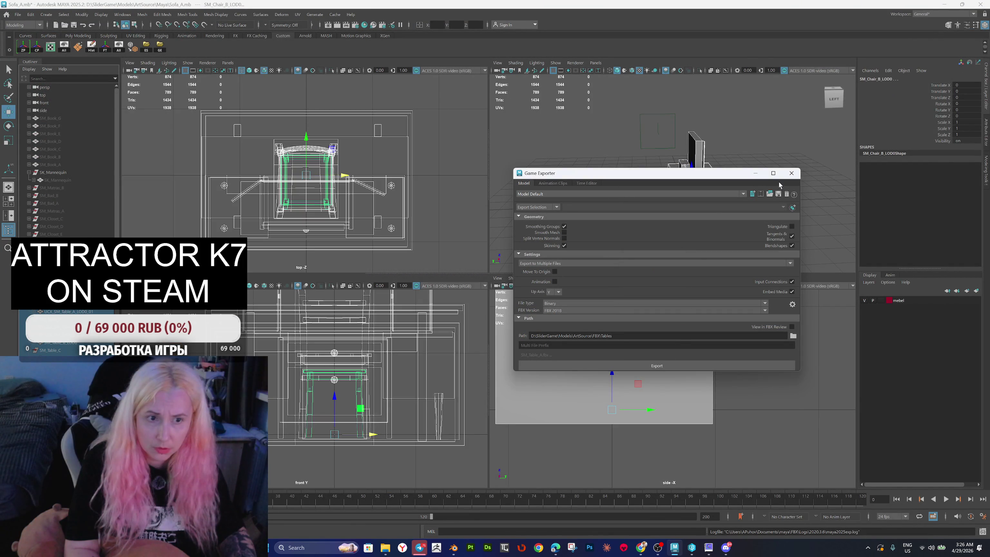
click(791, 176)
click(18, 14)
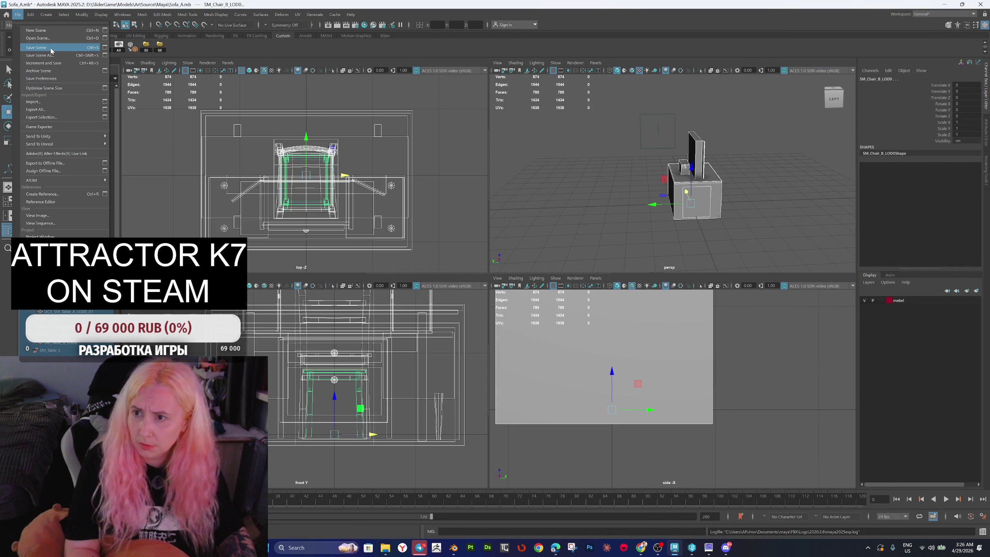
click(51, 48)
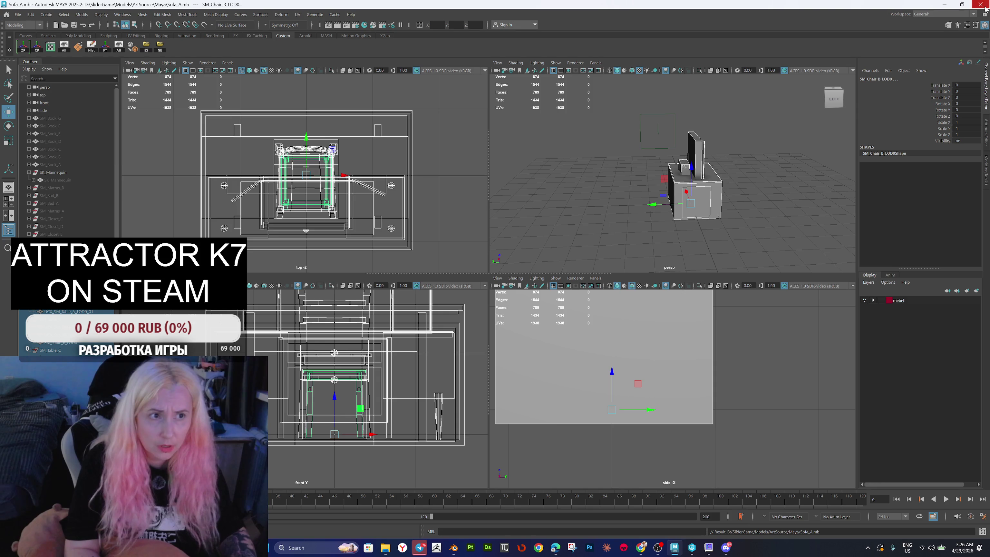
click(985, 8)
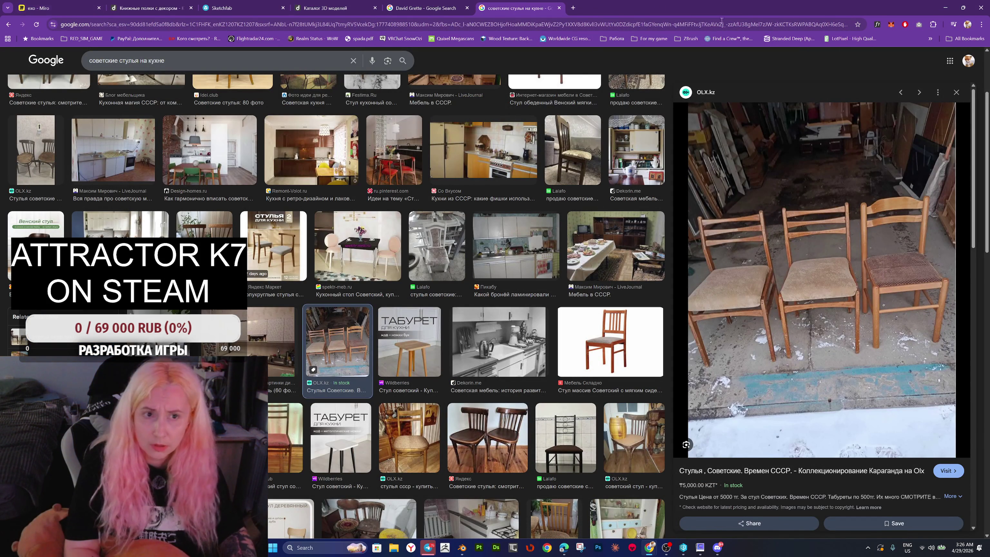
Step: On the Miro board, unlock the Трюмо row and fill it green
click(39, 8)
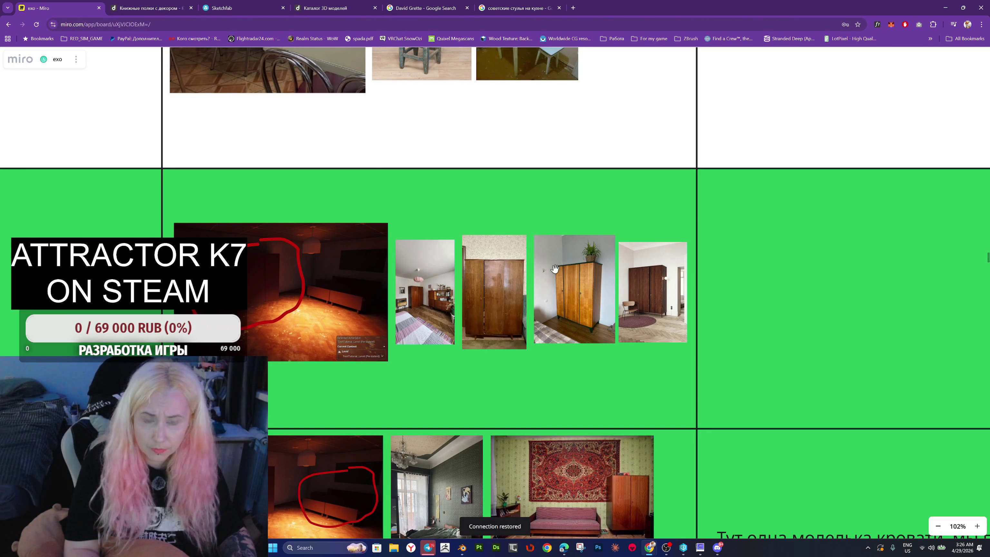
scroll(532, 216, down, 5)
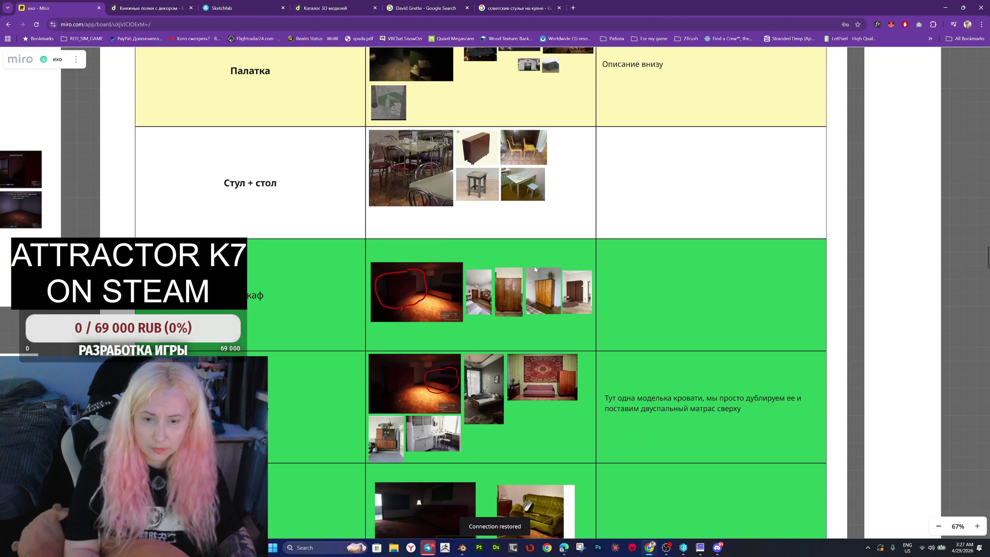
scroll(506, 250, up, 3)
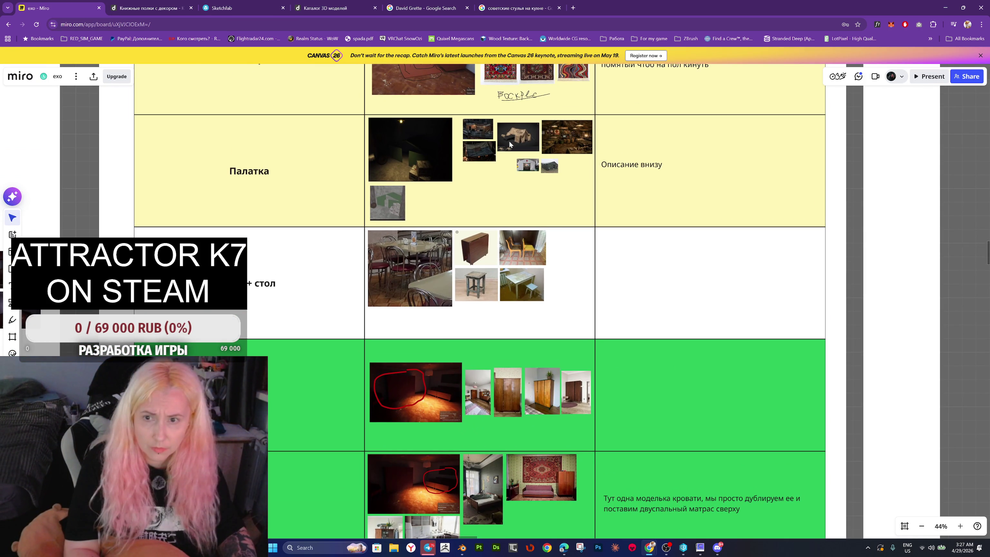
drag(512, 143, 504, 278)
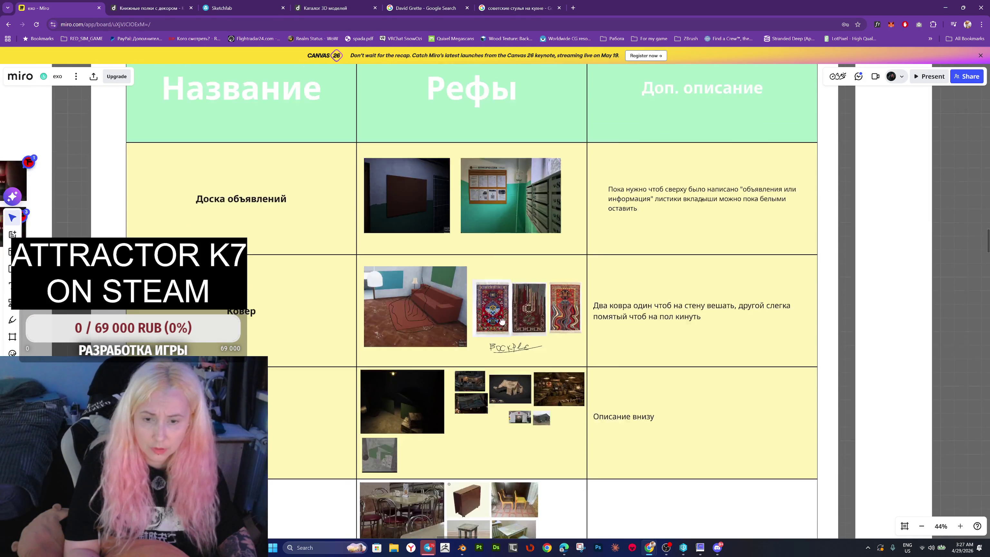
scroll(501, 372, down, 15)
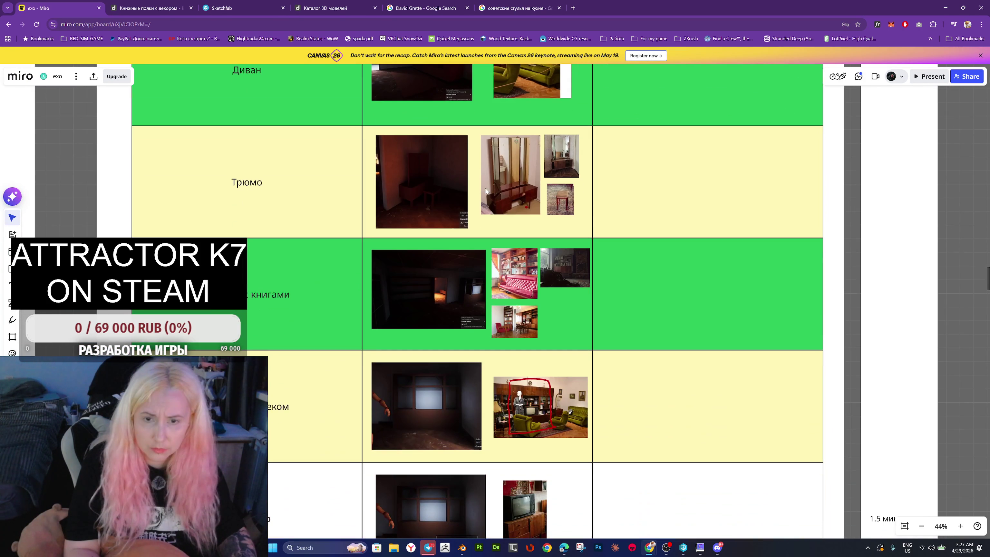
click(326, 199)
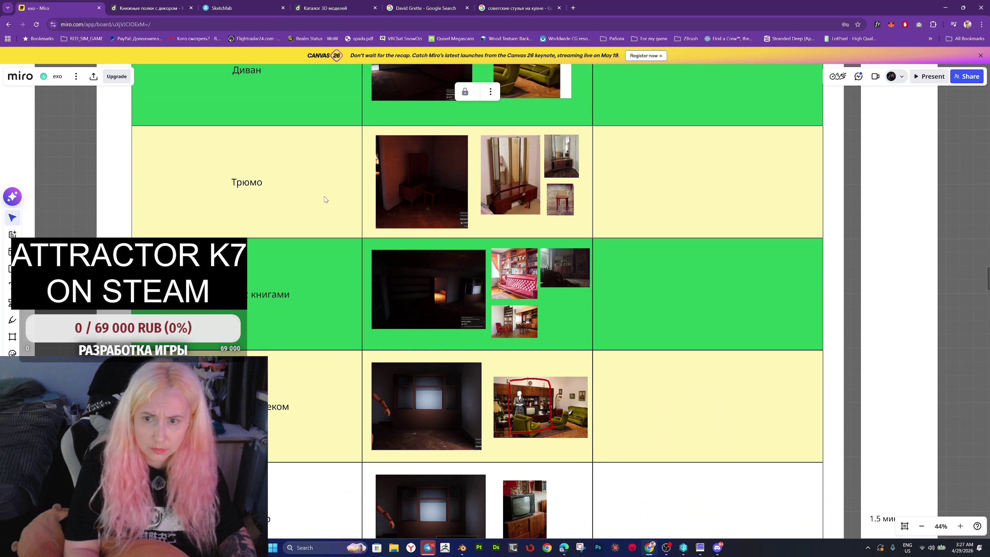
click(465, 93)
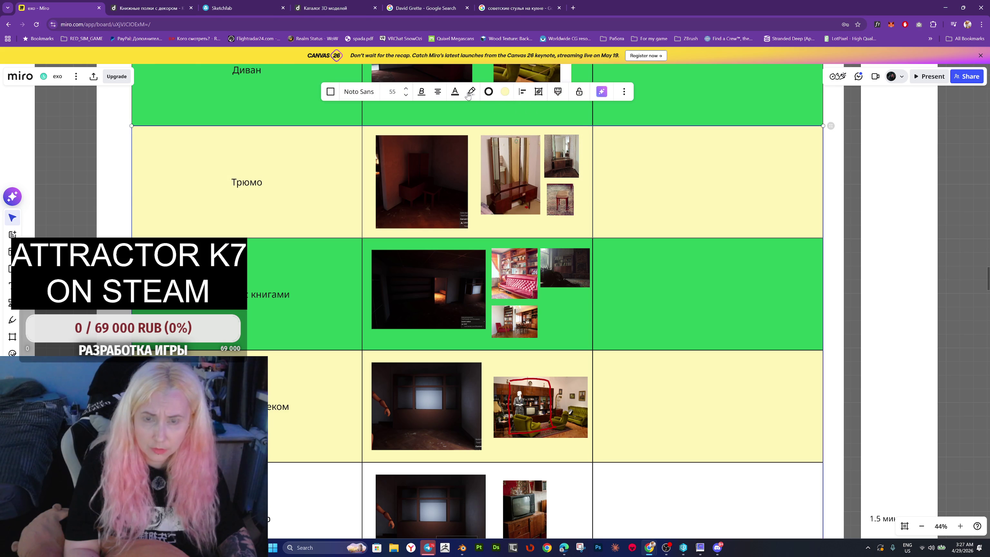
click(504, 92)
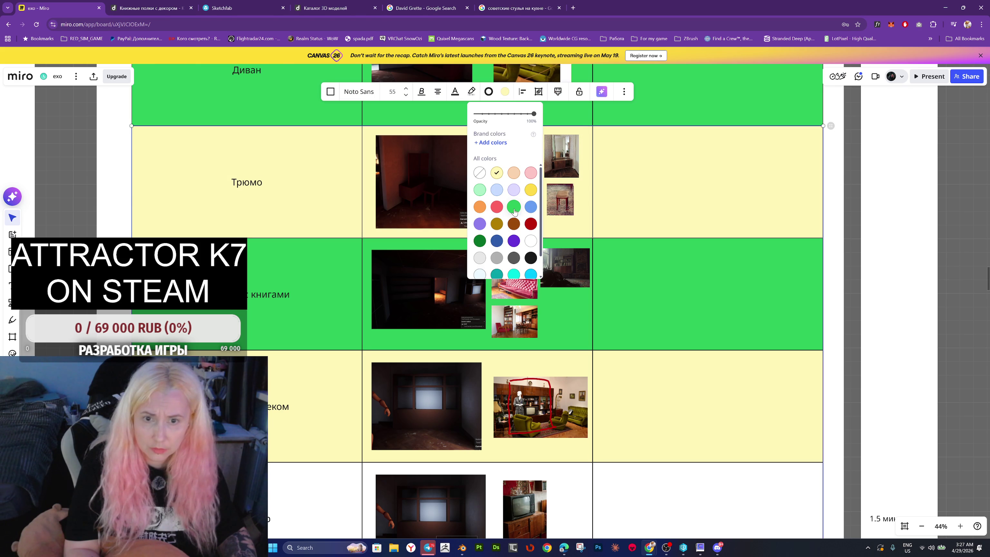
click(514, 209)
Step: Delete the stray '1.5 мин' and '1' notes beside the rows
scroll(609, 403, down, 1)
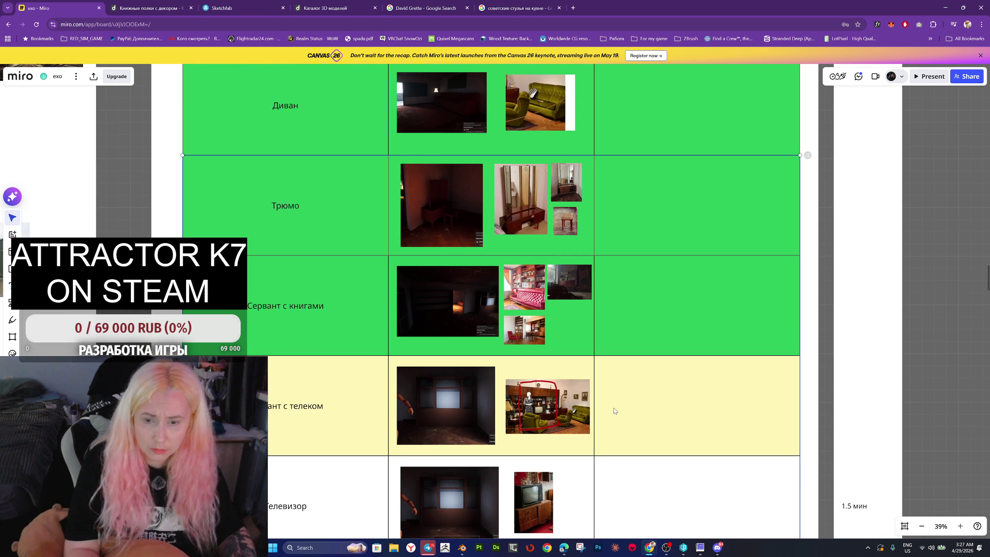
scroll(610, 408, down, 5)
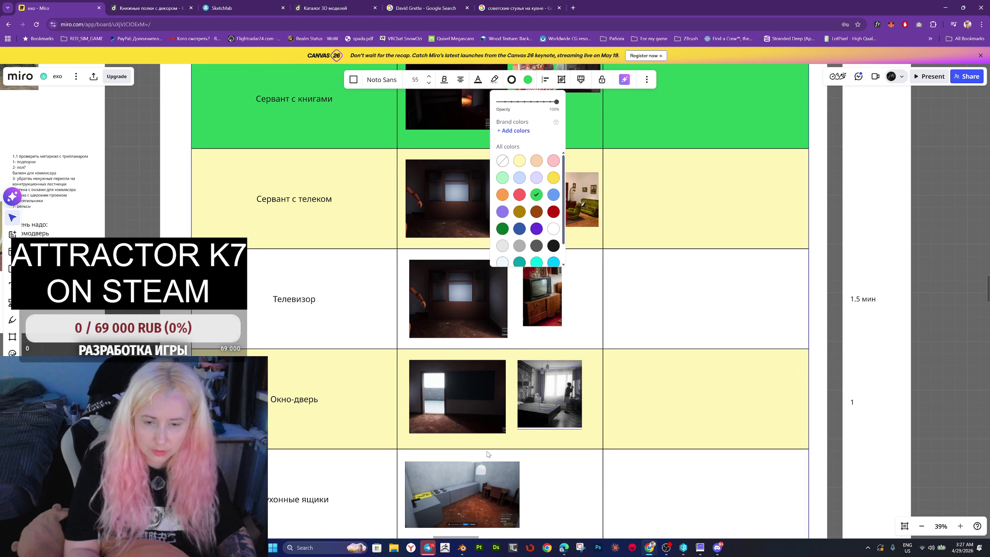
scroll(488, 452, down, 5)
scroll(443, 306, up, 2)
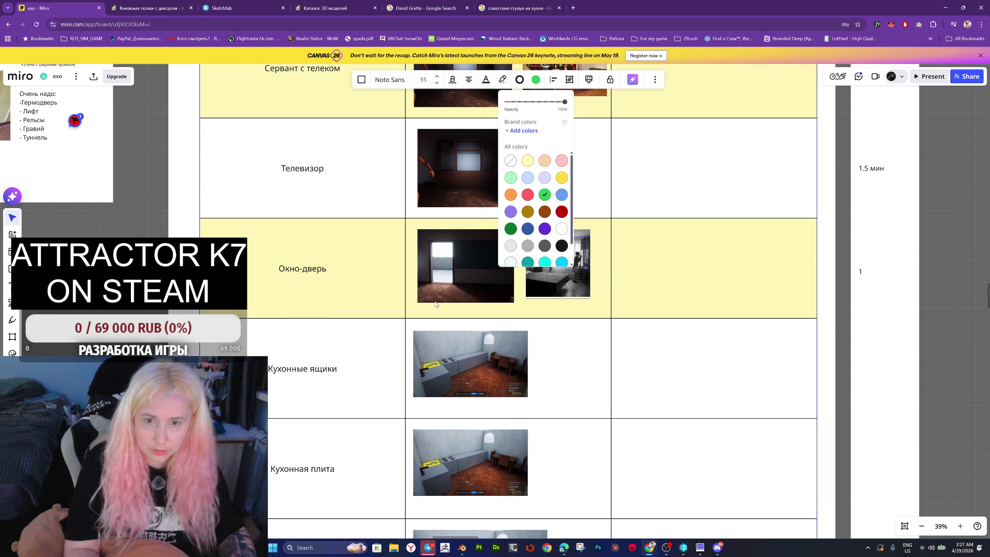
click(934, 283)
scroll(657, 306, up, 3)
click(728, 260)
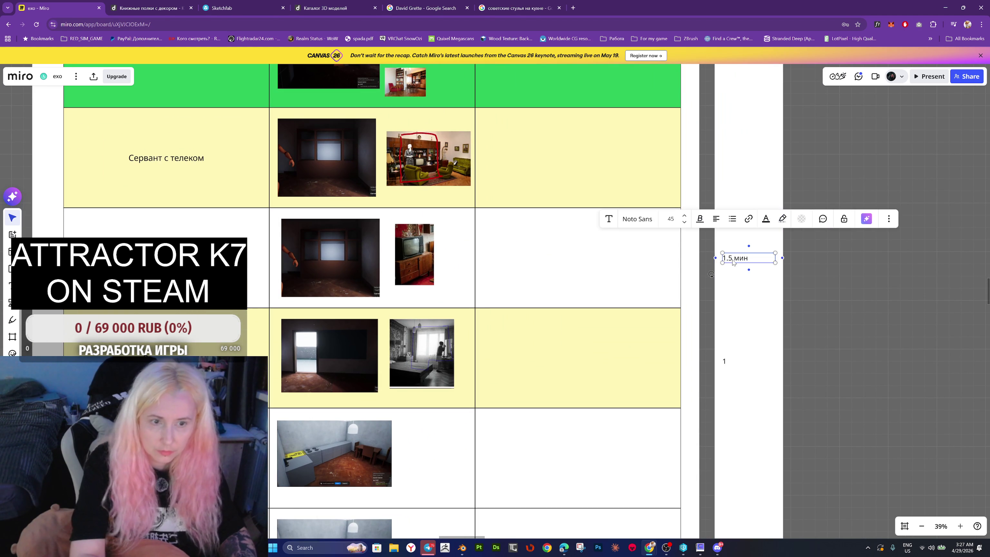
key(Delete)
click(725, 360)
key(Delete)
scroll(709, 283, up, 3)
scroll(709, 283, up, 10)
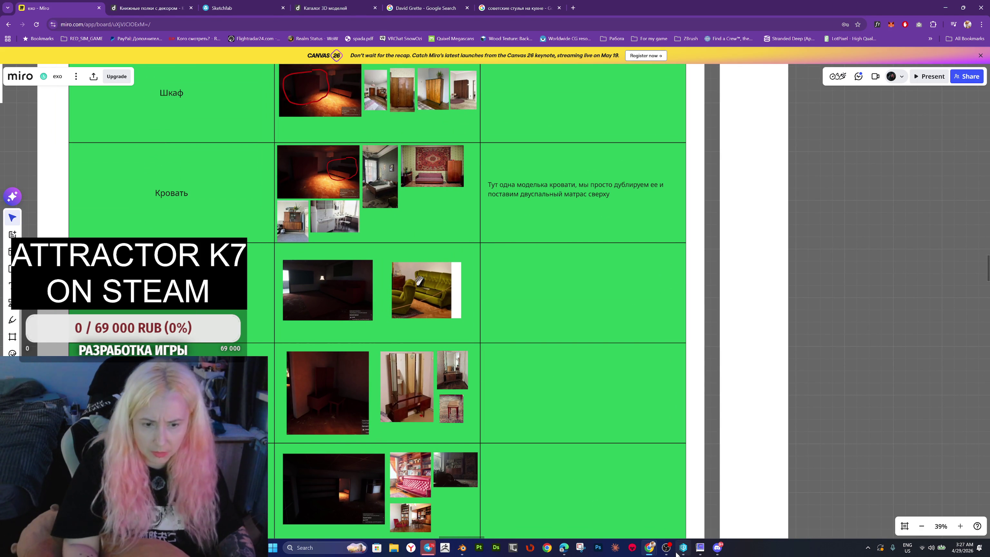
Step: Open File Explorer at the Fracture_Depot folder on drive D
click(394, 547)
drag(281, 113, 553, 137)
click(736, 125)
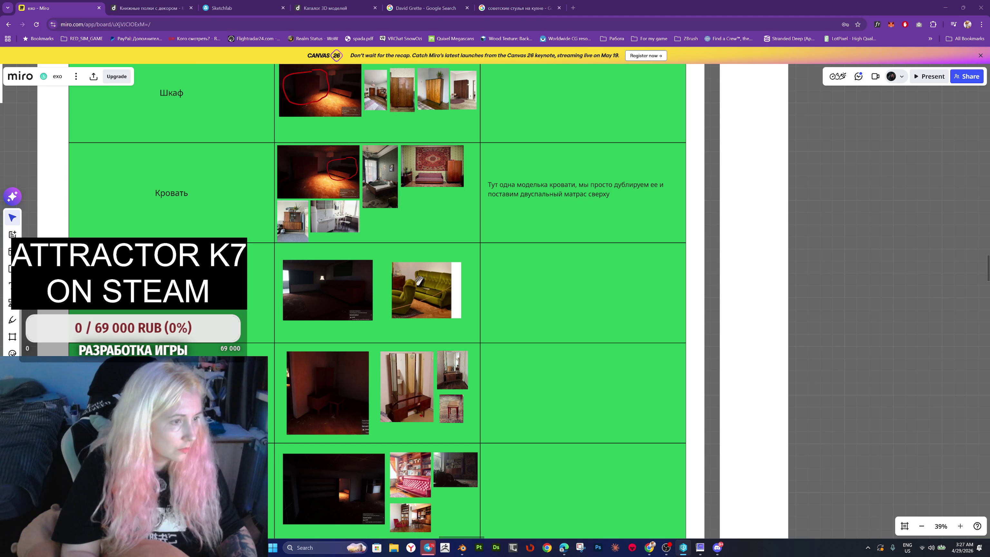
click(394, 547)
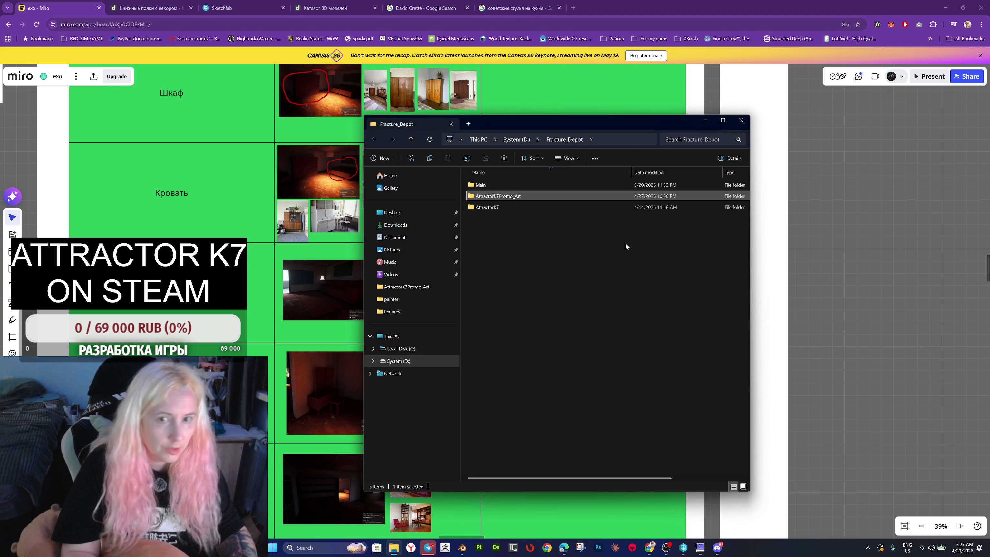
Step: Open the AttractorK7Promo_Art folder and launch the AttractorK7 .uproject in Unreal Editor
double_click(524, 196)
double_click(490, 364)
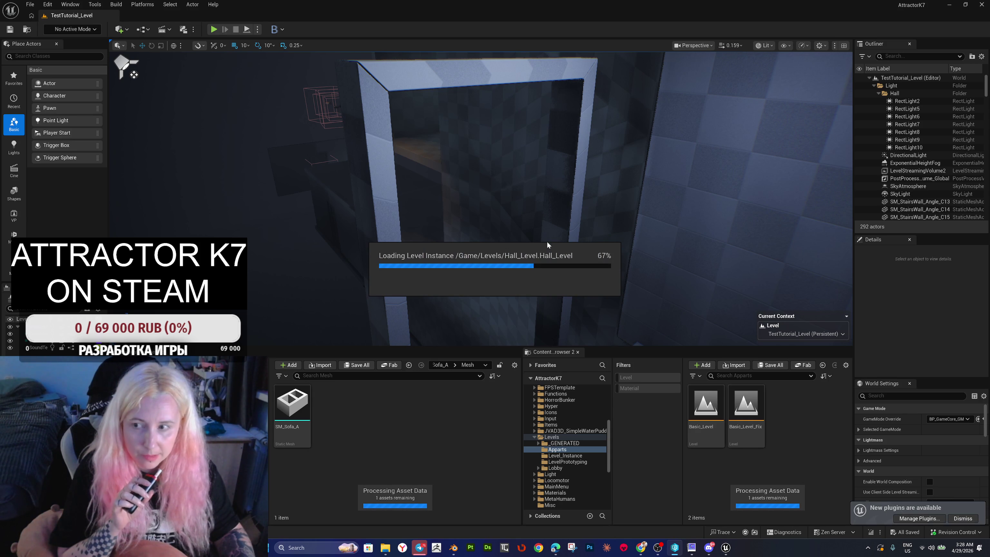
Step: Once TestTutorial_Level finishes loading, fly the camera through its lamp-lit apartment rooms
mouse_move(421, 552)
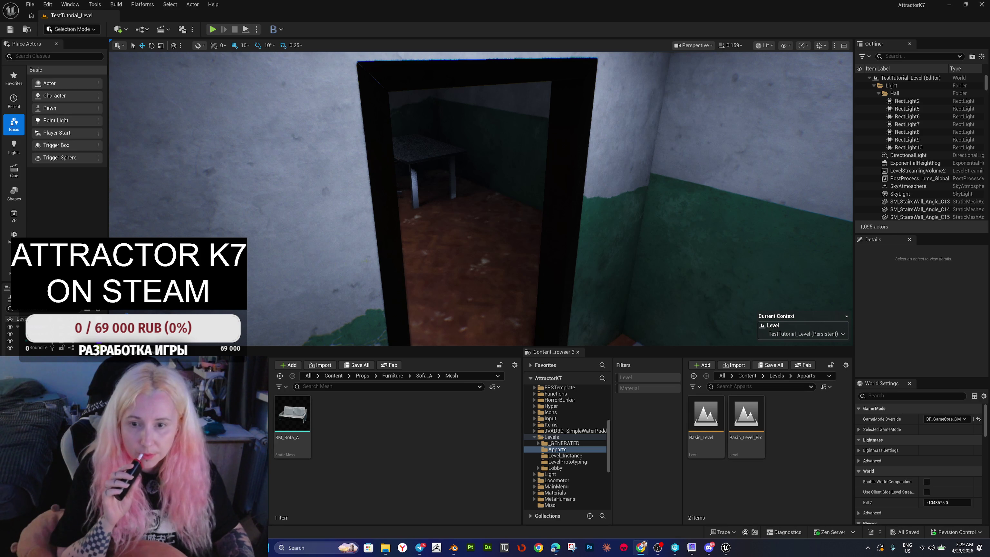
scroll(484, 254, up, 5)
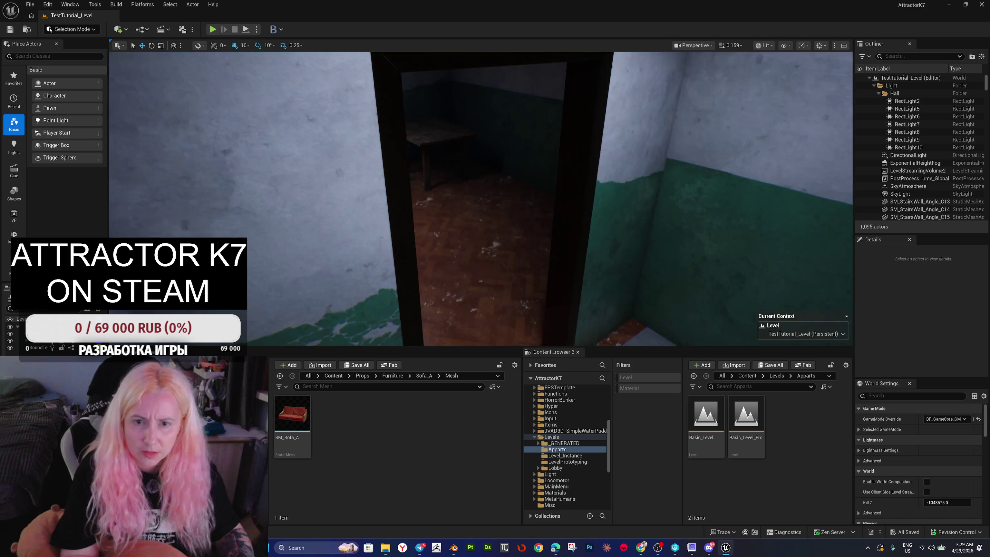
mouse_move(428, 117)
mouse_down()
mouse_move(325, 114)
mouse_move(415, 93)
mouse_move(484, 253)
mouse_move(459, 253)
mouse_up()
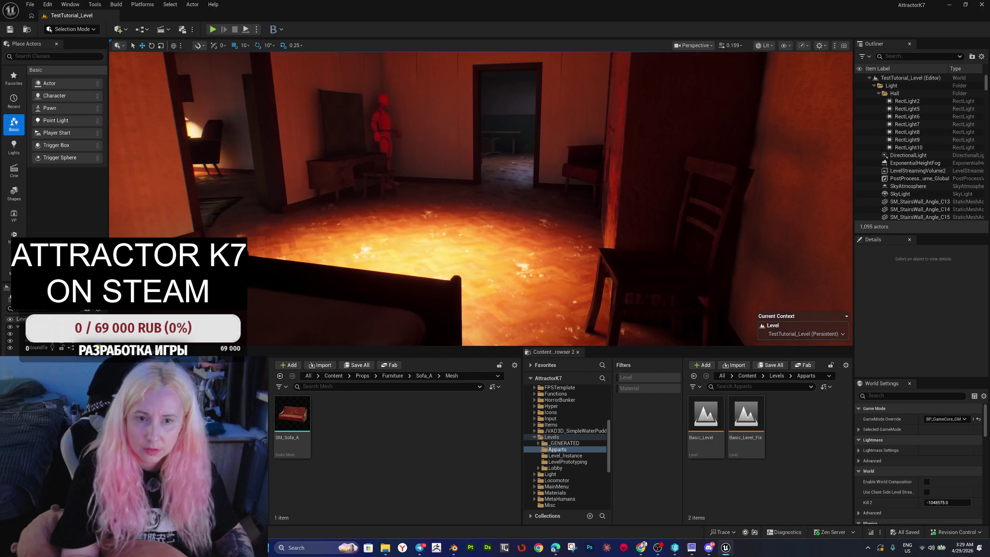
mouse_move(460, 254)
mouse_down()
mouse_move(382, 238)
mouse_move(398, 266)
mouse_up()
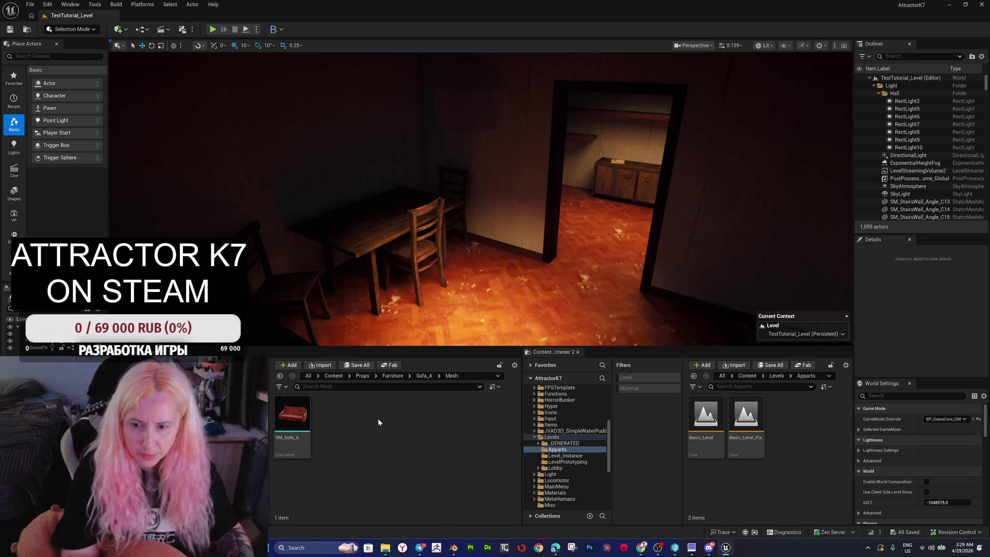
Step: Browse from Props into Furniture, checking the Picnic_Table StaticMeshes folder along the way
click(362, 376)
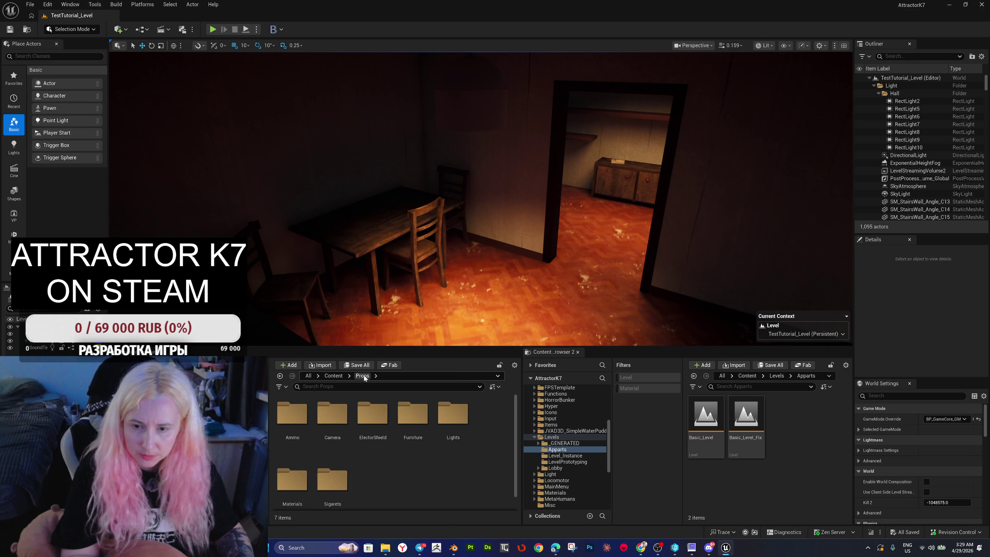
scroll(362, 411, down, 1)
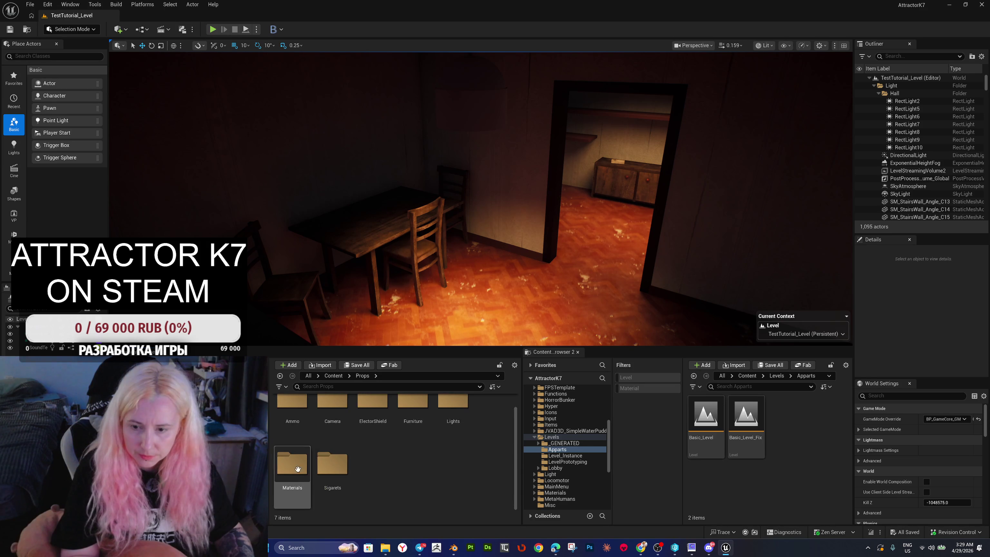
double_click(413, 416)
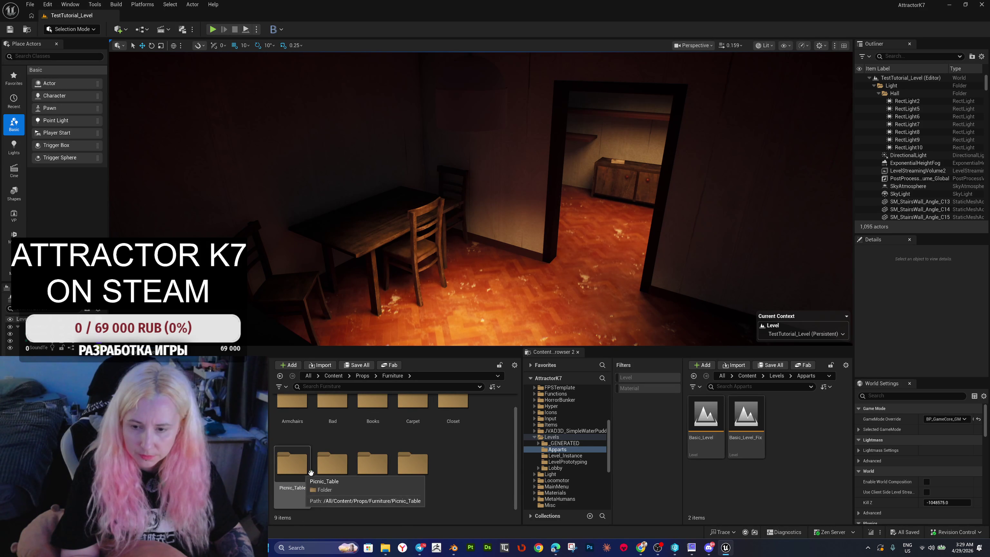
click(302, 469)
double_click(302, 469)
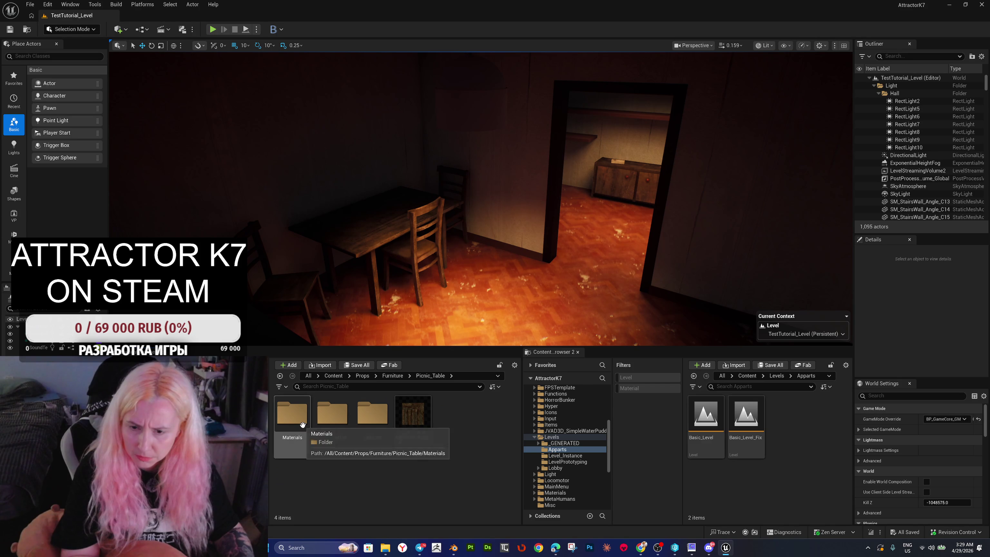
double_click(317, 421)
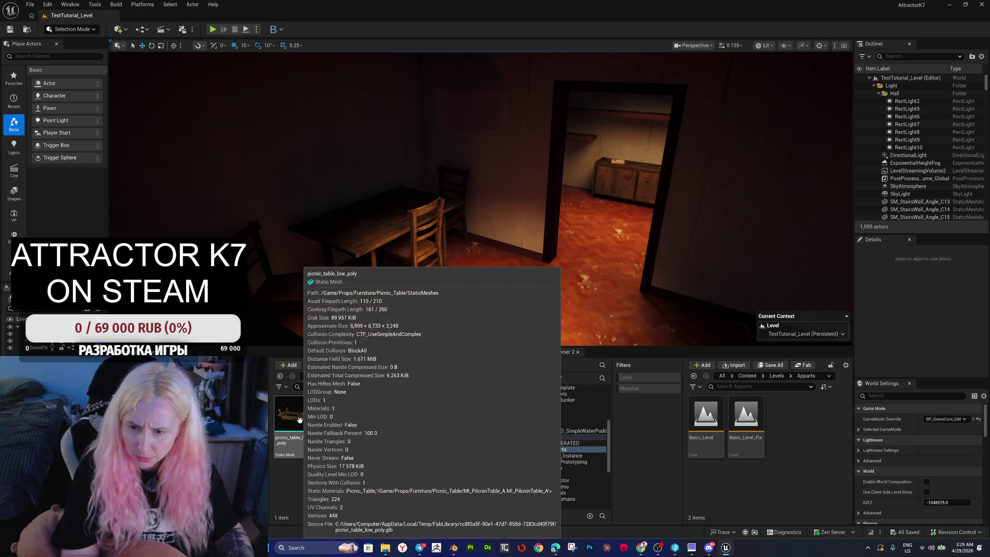
click(422, 377)
click(398, 378)
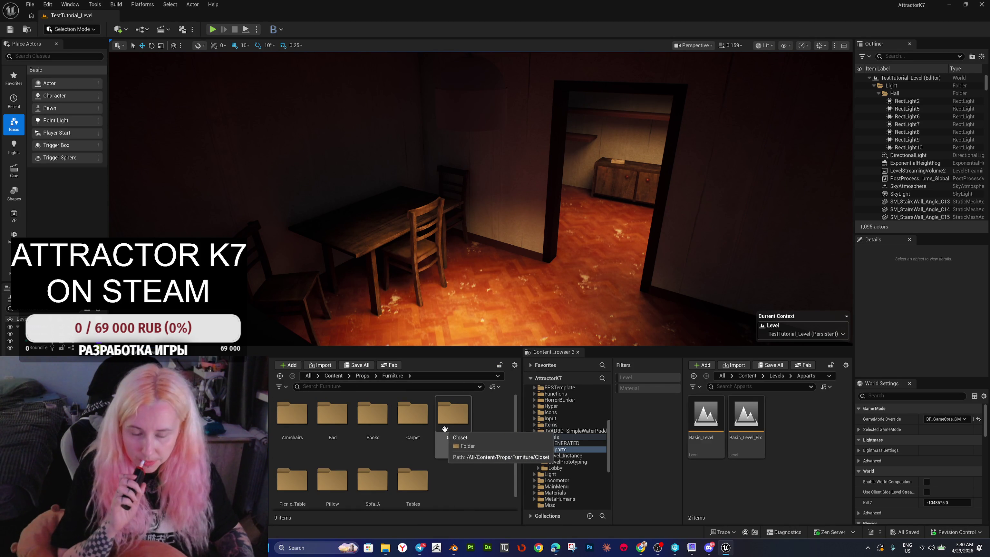
scroll(390, 461, down, 1)
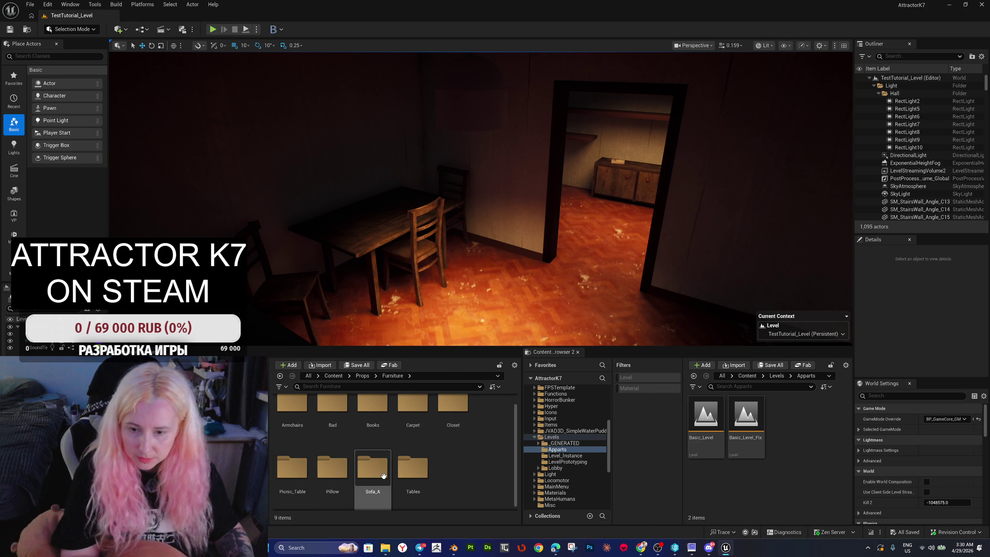
Step: Open SM_Table_B from Furniture > Tables > Mesh in the mesh editor
double_click(413, 468)
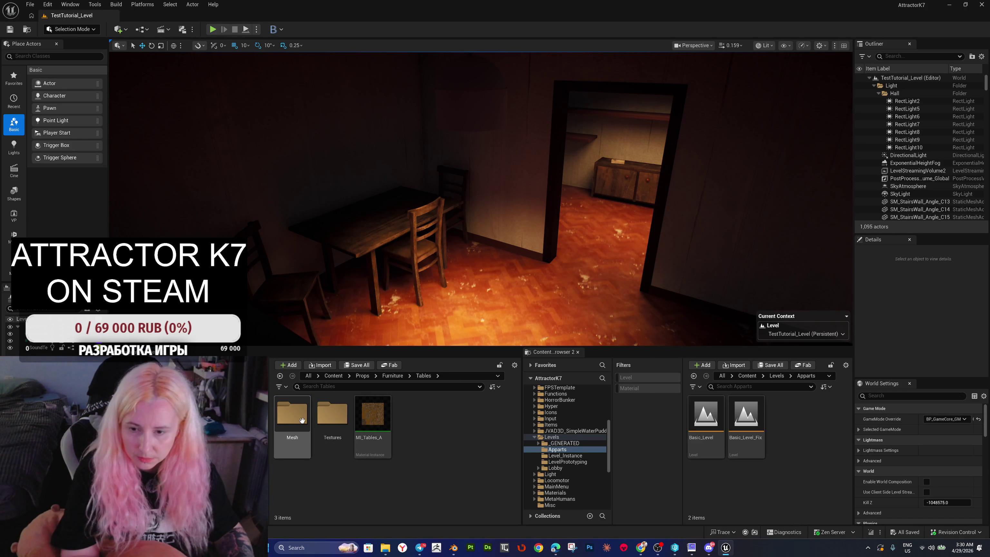
double_click(292, 414)
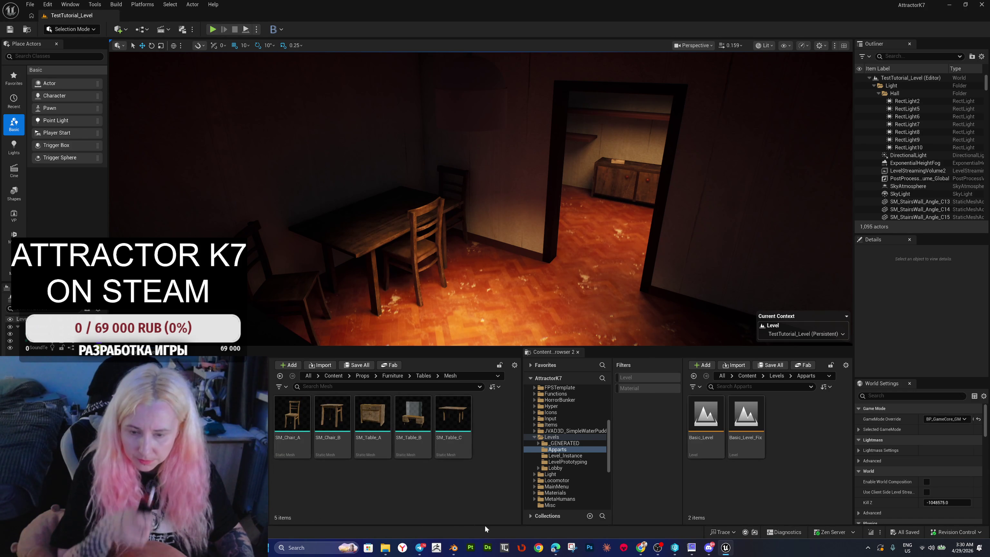
click(414, 421)
double_click(417, 429)
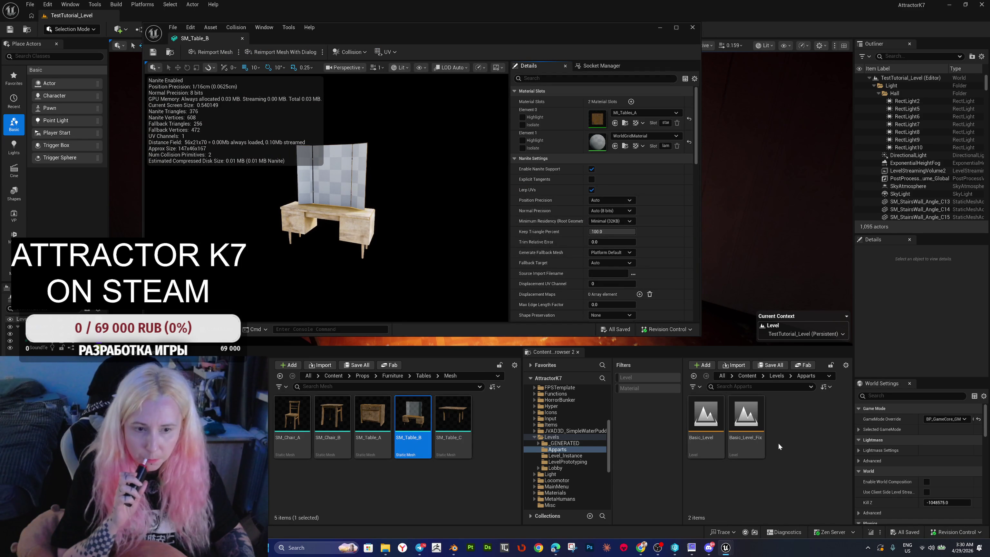
click(447, 483)
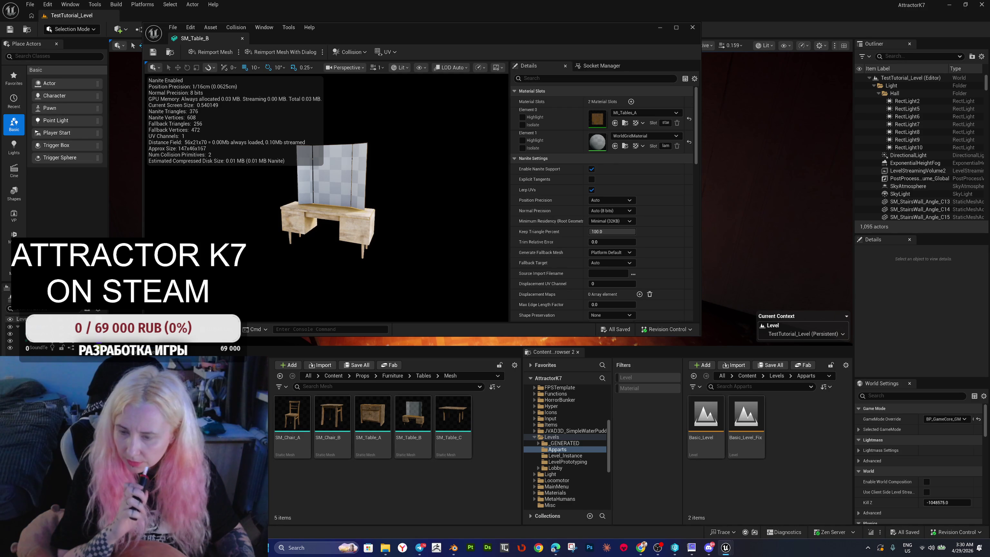
click(362, 376)
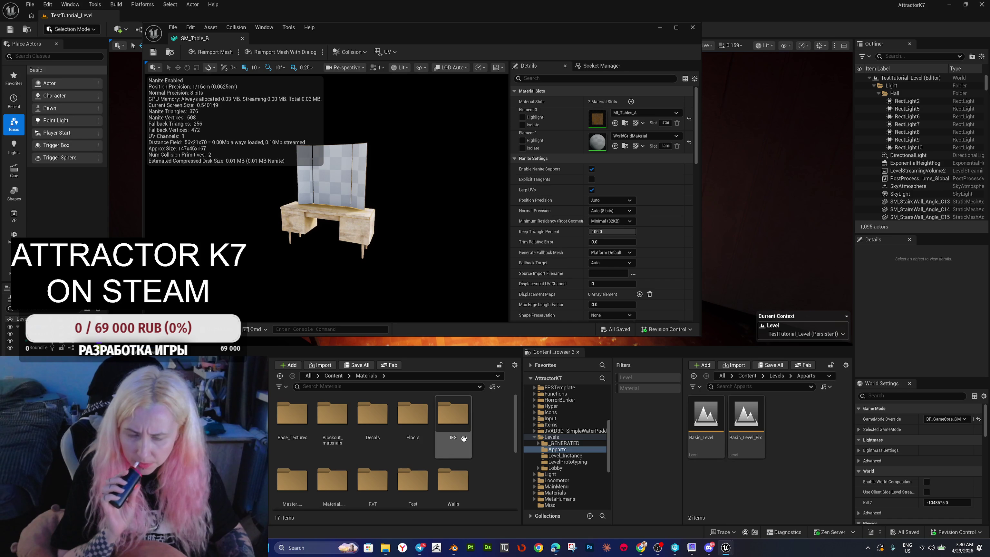
Step: Assign MM_Windows_Inst to the mirror's Element 1 material slot on SM_Table_B
scroll(488, 444, down, 3)
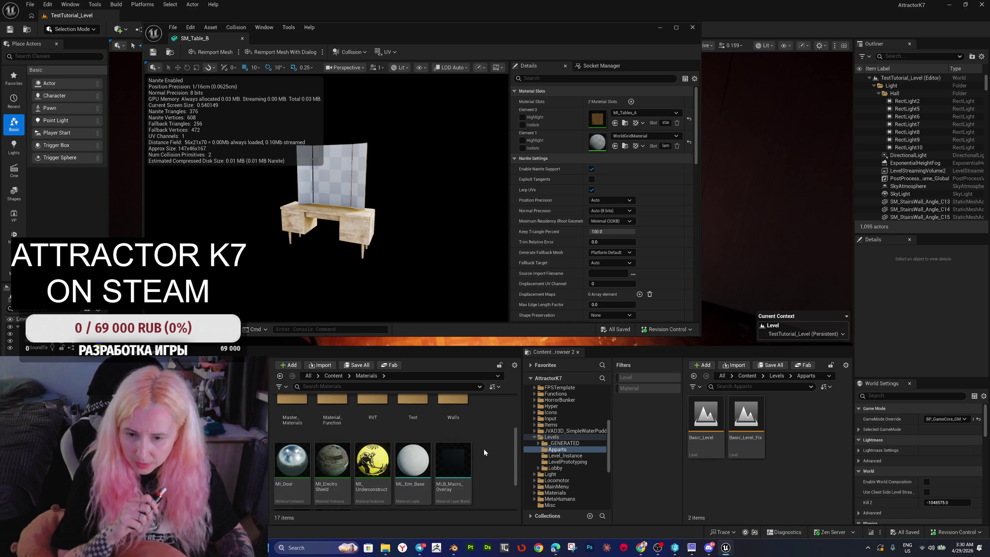
scroll(484, 449, down, 1)
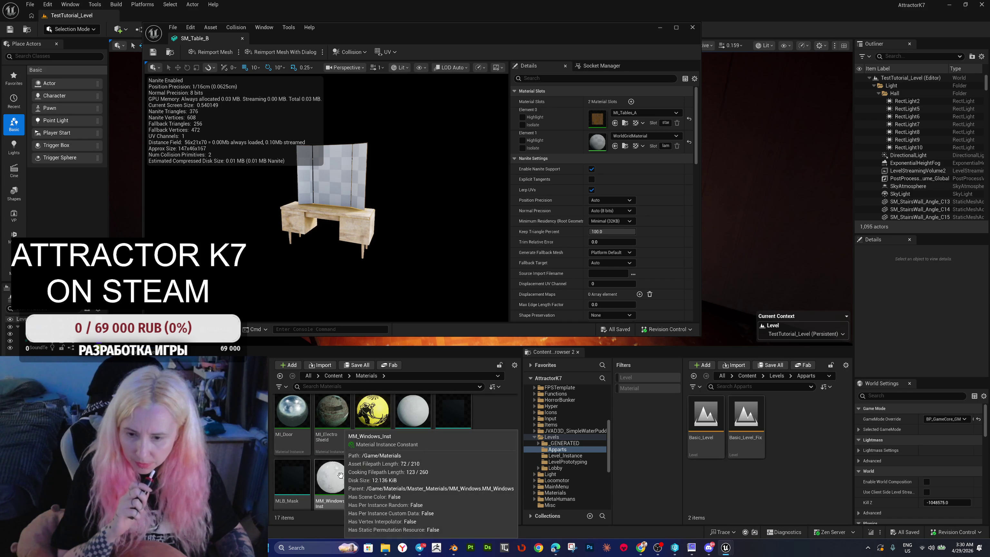
mouse_move(340, 475)
mouse_down()
mouse_move(563, 234)
mouse_move(595, 144)
mouse_up()
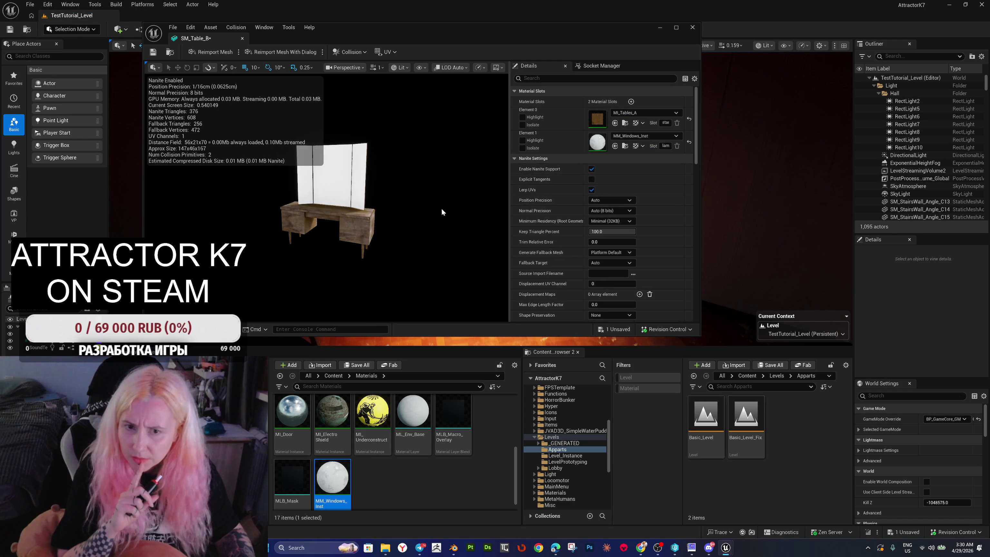
Step: Save SM_Table_B with Check Out Selected and close the mesh editor
drag(361, 34, 733, 117)
click(525, 136)
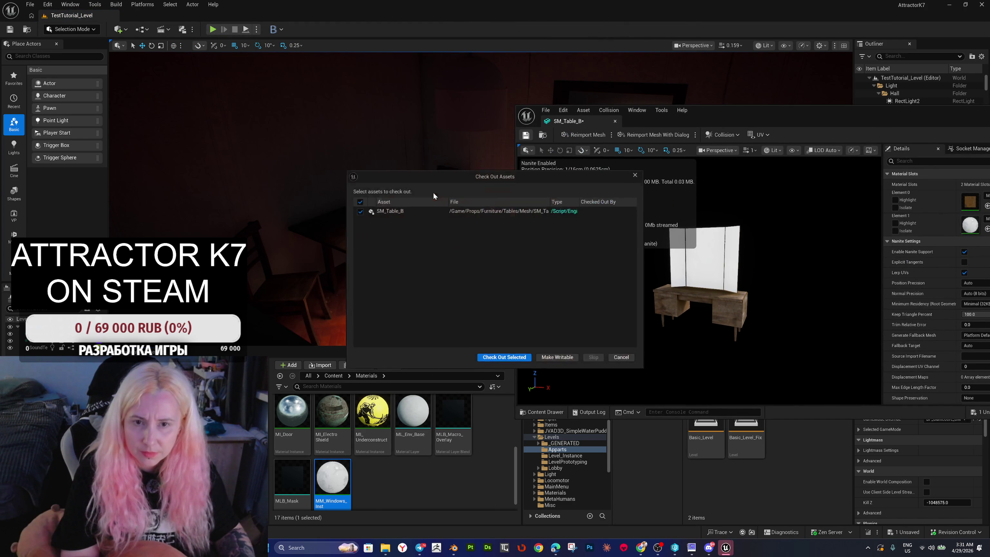
click(494, 359)
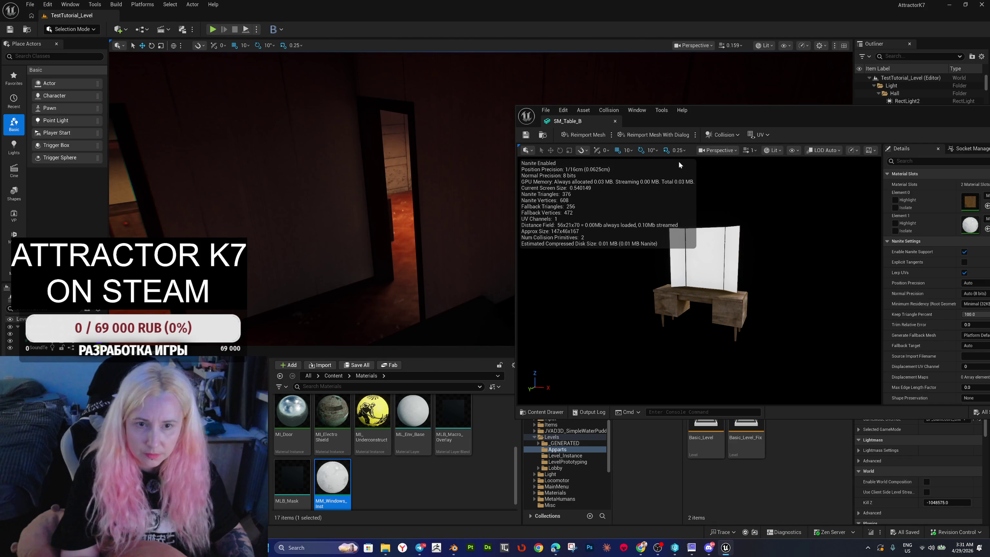
drag(936, 118, 766, 114)
click(895, 106)
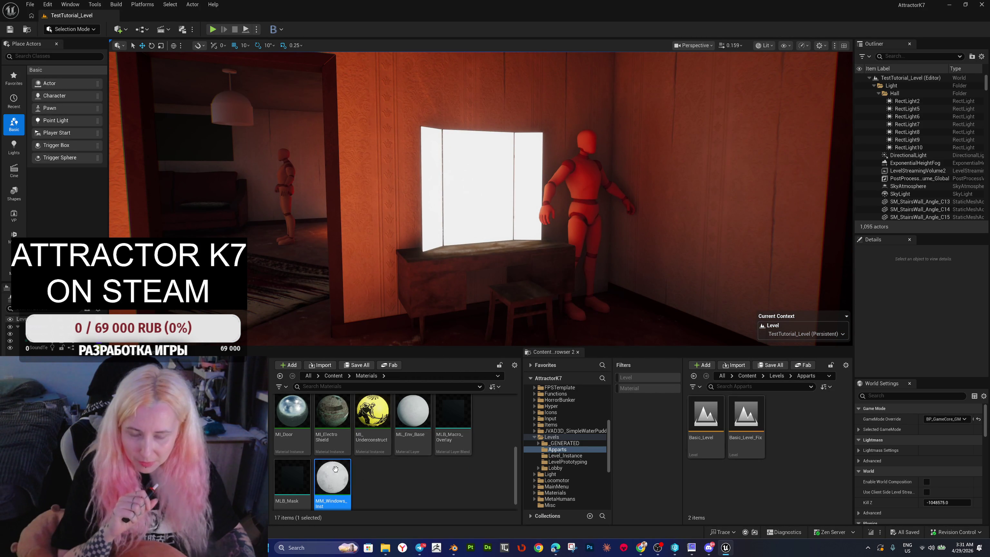
Step: Uncheck Emission under Global Scalar Parameter Values in MM_Windows_Inst, save and close it
double_click(335, 472)
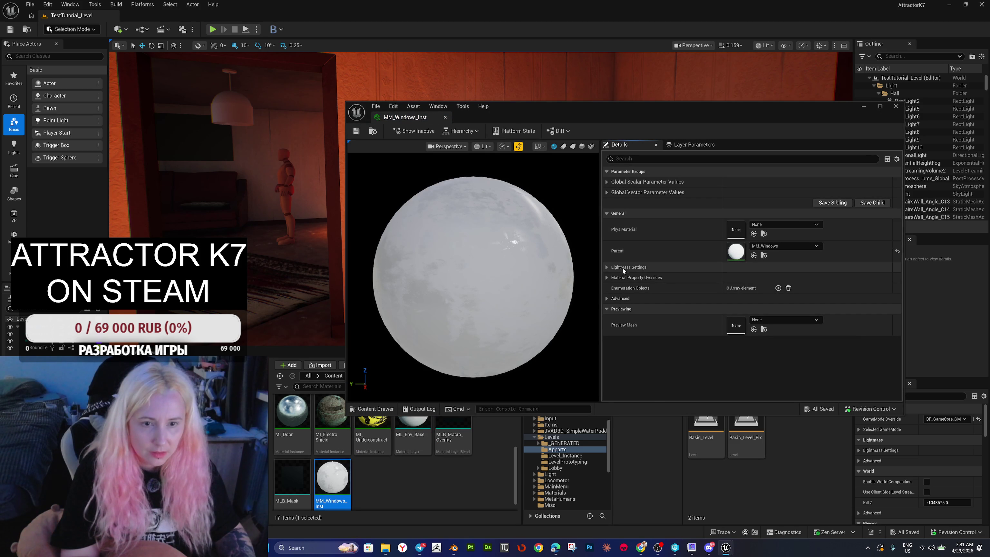
click(607, 182)
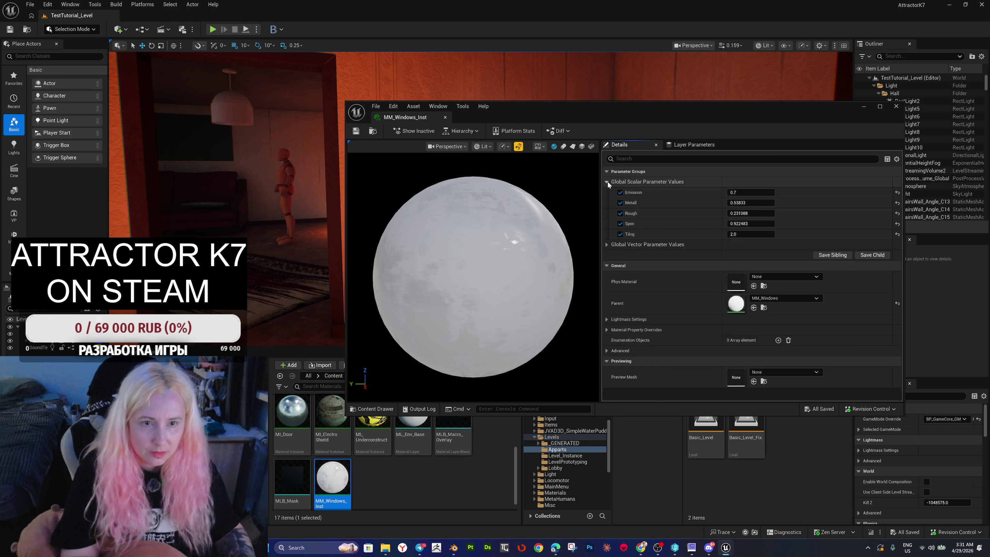
click(620, 193)
mouse_move(588, 110)
mouse_down()
mouse_move(575, 181)
mouse_move(536, 259)
mouse_move(499, 239)
mouse_up()
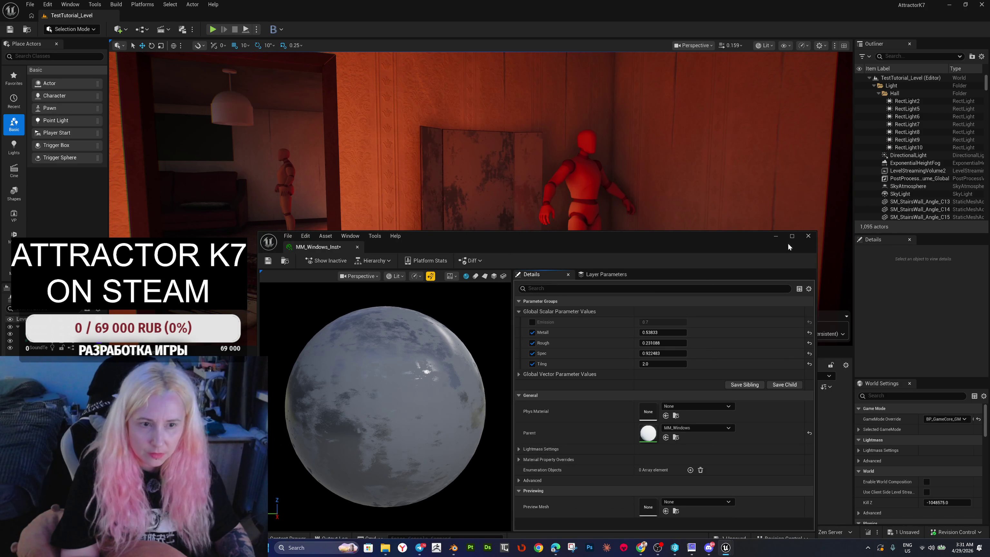
click(268, 261)
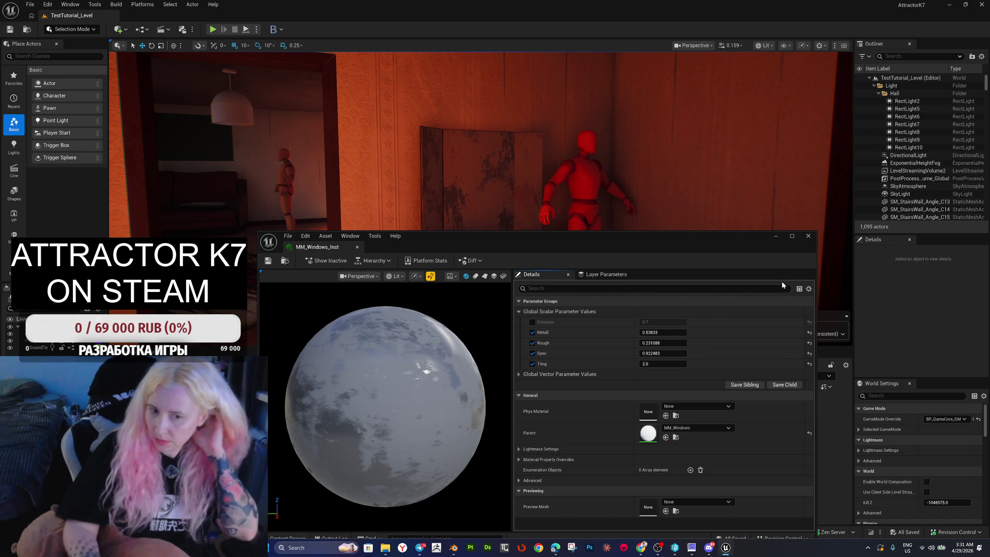
click(808, 236)
mouse_move(629, 254)
mouse_down()
mouse_move(448, 253)
mouse_move(492, 230)
mouse_move(550, 228)
mouse_up()
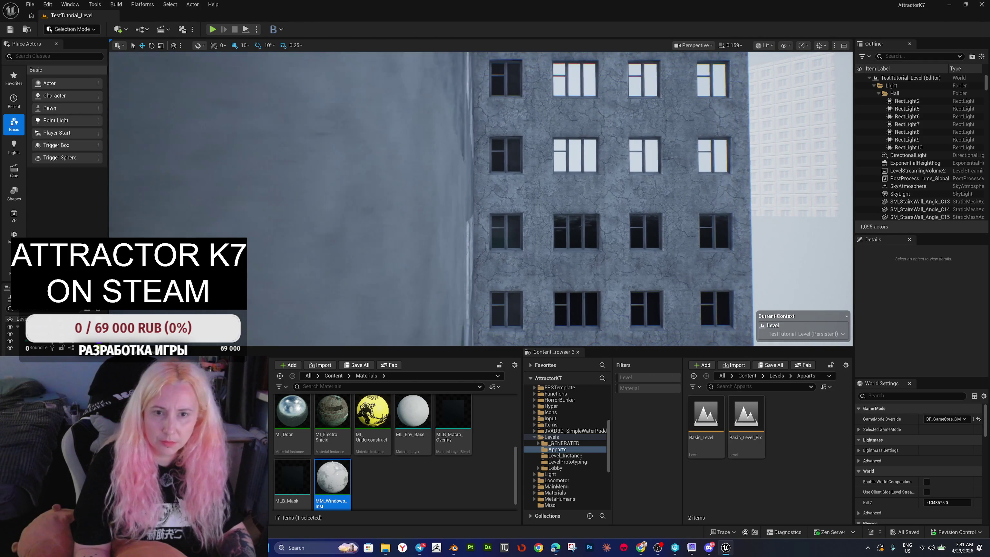
Step: Fly toward the building wall, select Actor0 and dismiss its context menu without changes
mouse_move(592, 267)
mouse_down()
mouse_move(588, 239)
mouse_move(592, 267)
mouse_move(561, 267)
mouse_move(546, 250)
mouse_move(559, 123)
mouse_up()
click(592, 266)
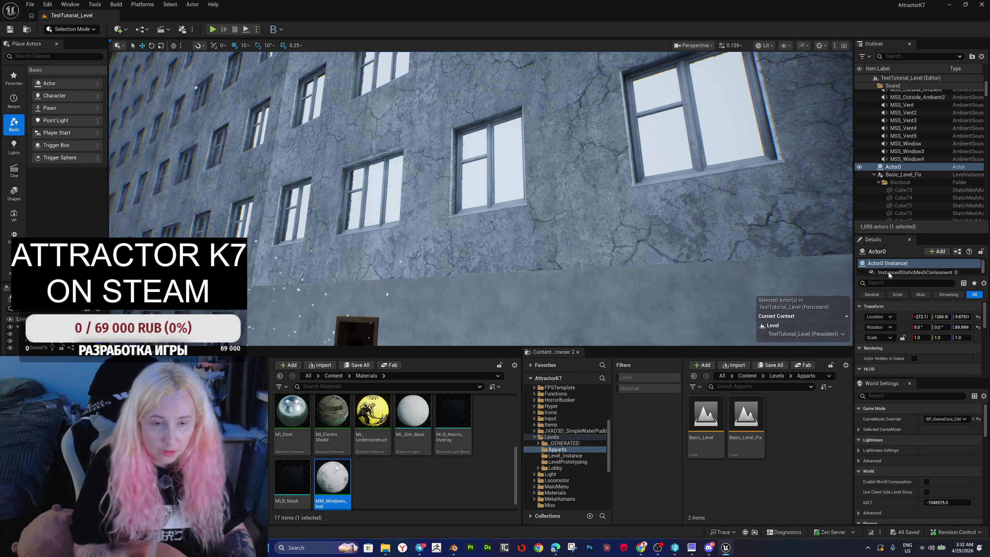
right_click(893, 167)
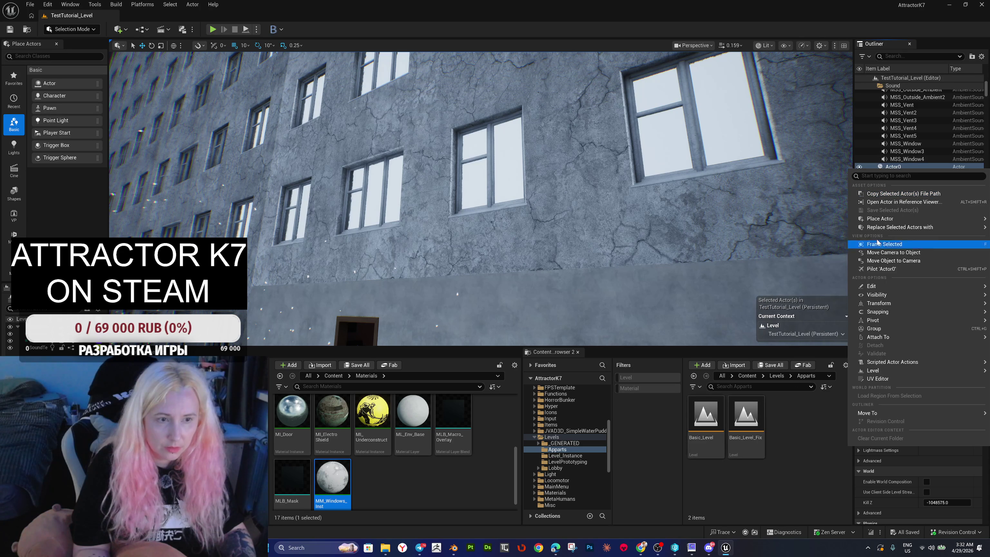
mouse_move(881, 219)
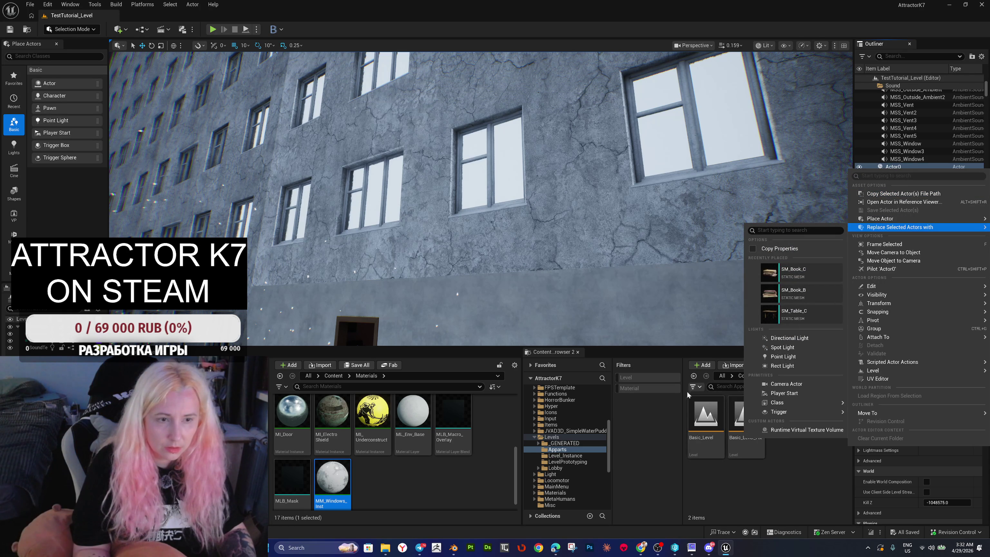
click(675, 418)
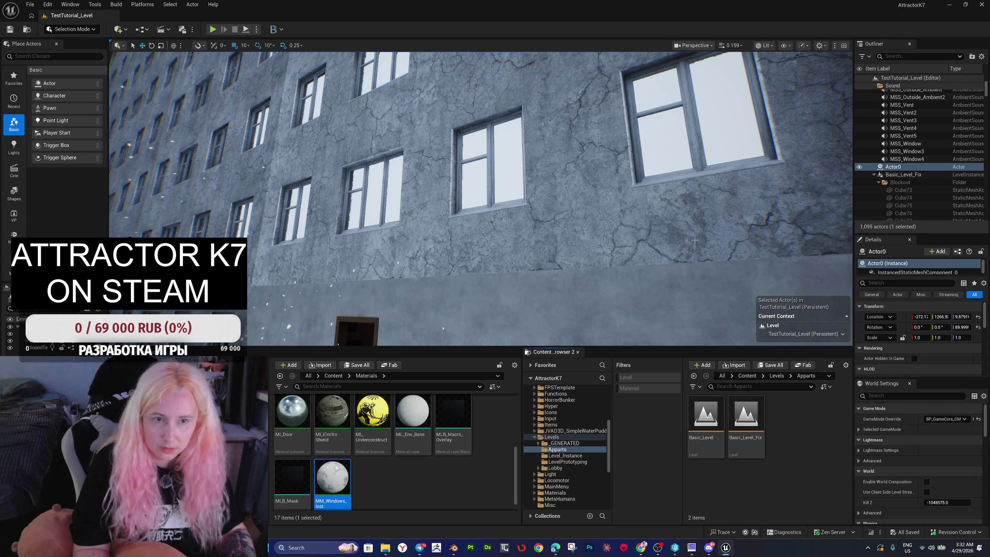
Step: Fly with W and S through the green-walled balcony doorway into the dark room
key(w)
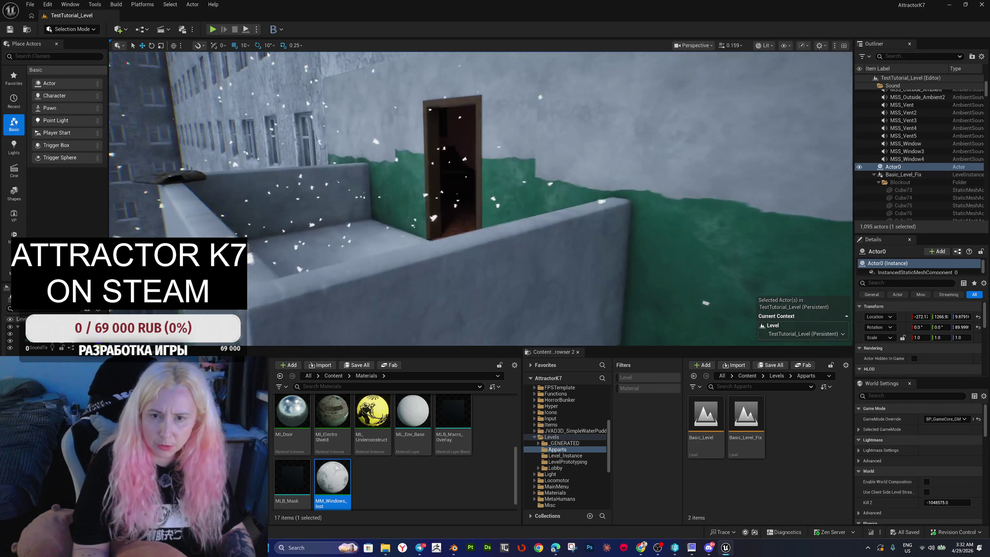
key(w)
key(s)
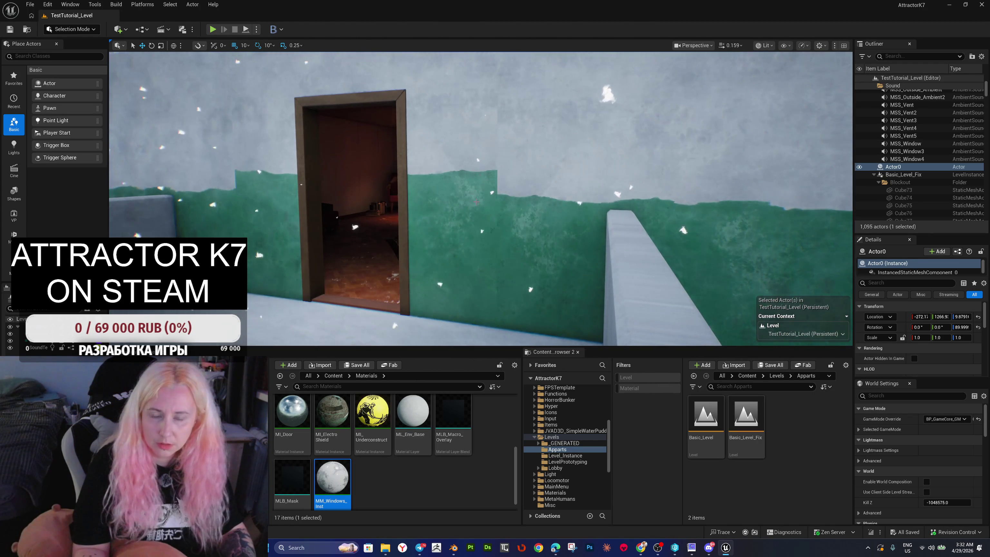
key(w)
key(w)
key(w)
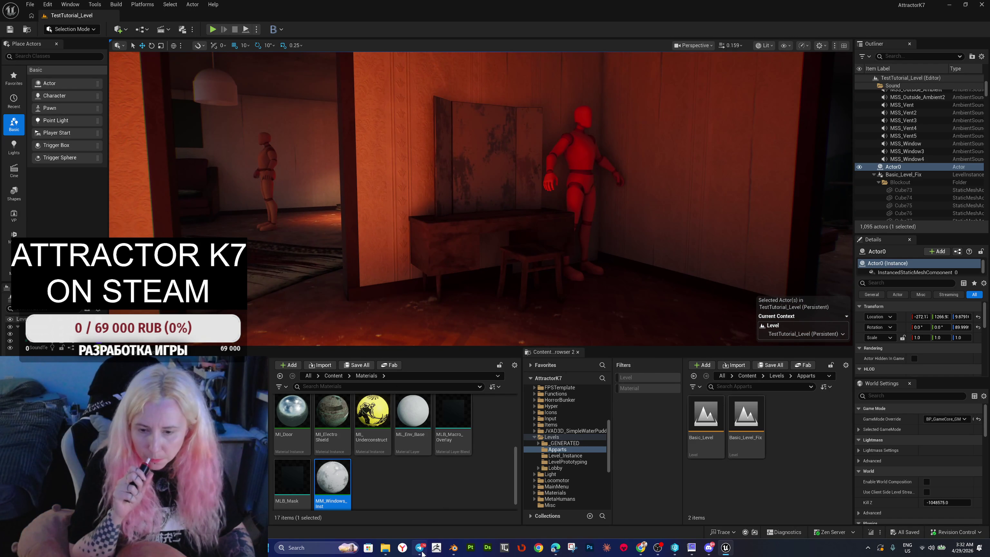
Step: Fly the viewport to frame the red mannequin, stained wall panel and dressing table
key(w)
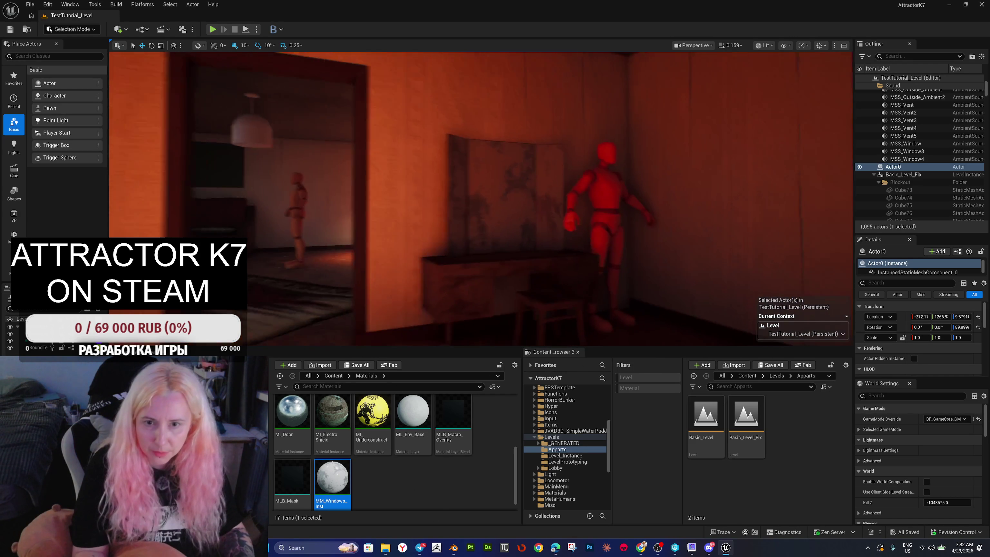
key(w)
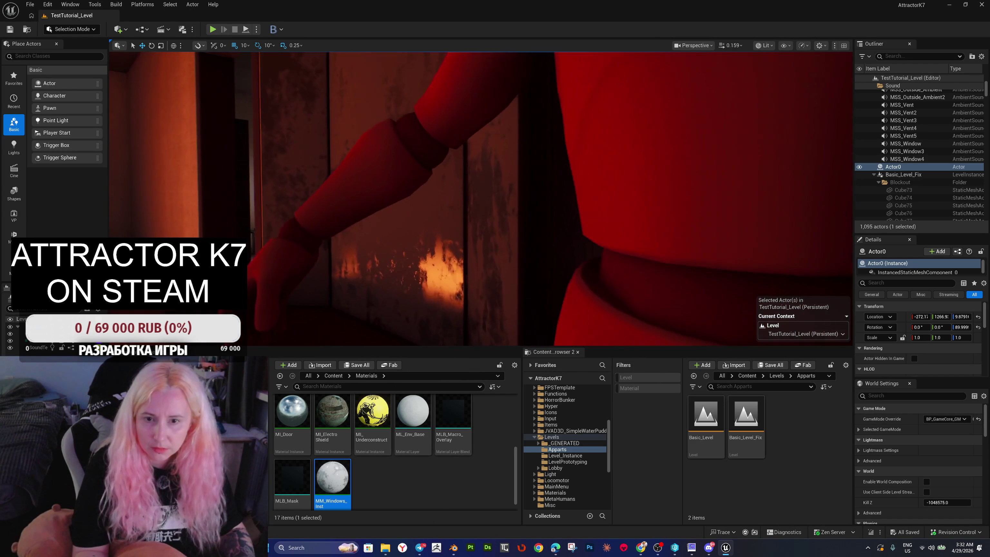
key(w)
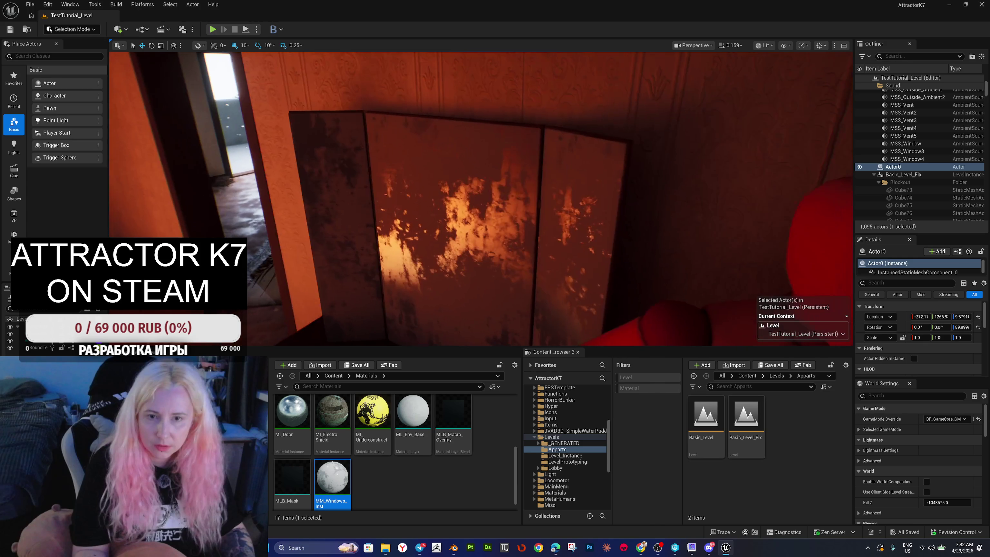
key(w)
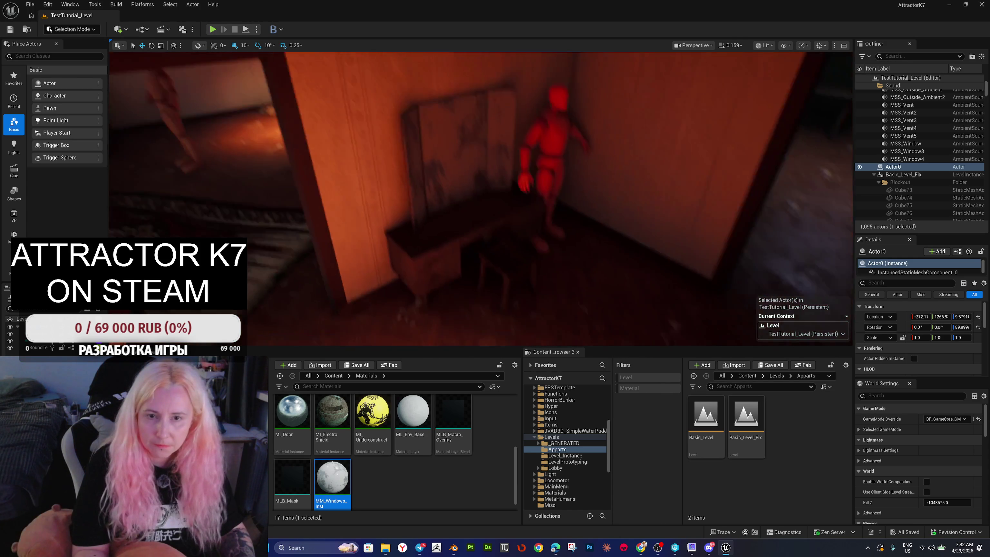
key(w)
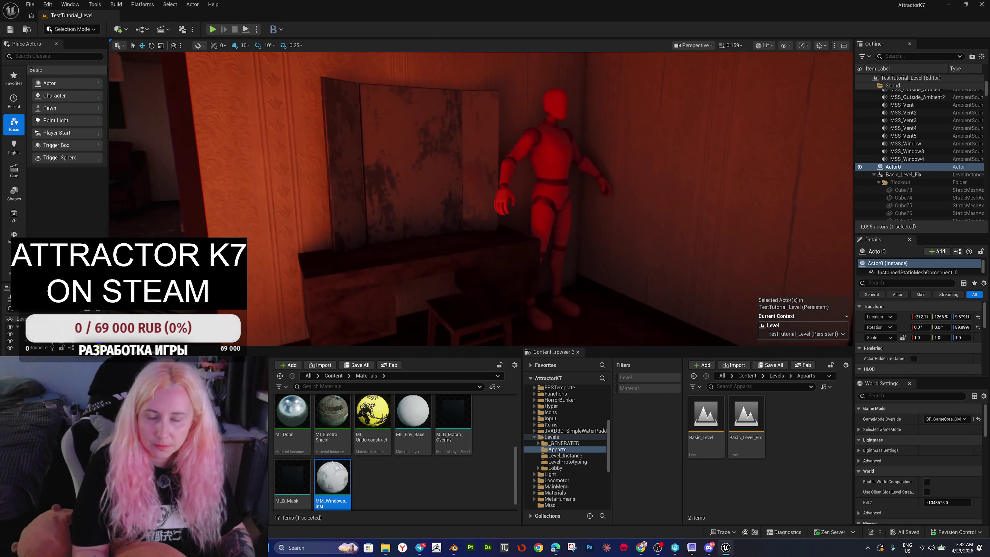
key(w)
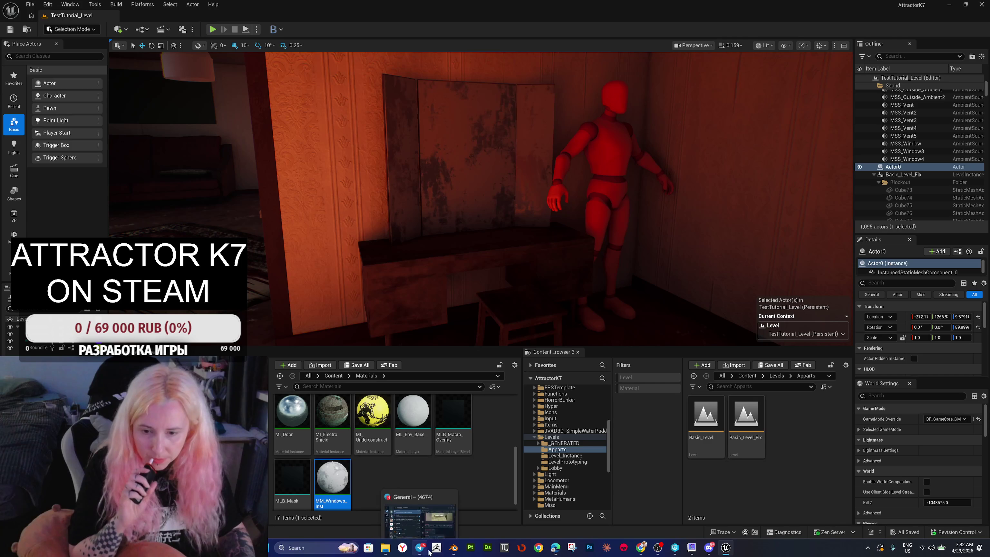
Step: Snip the viewport showing the dressing table, select Basic_Level_Fix, and close the snip preview
click(573, 548)
click(413, 127)
mouse_move(314, 56)
mouse_down()
mouse_move(513, 256)
mouse_move(641, 349)
mouse_move(650, 342)
mouse_up()
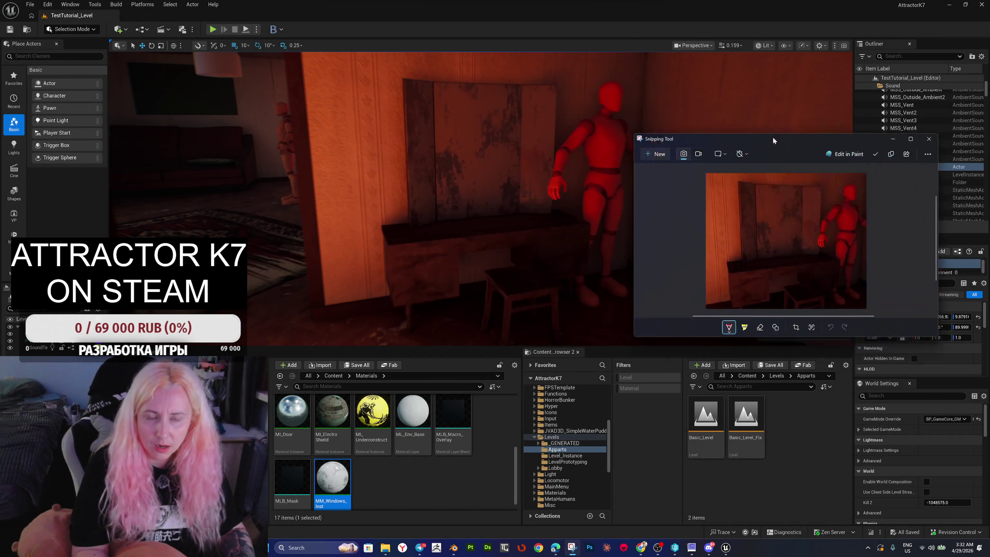
drag(675, 119, 613, 279)
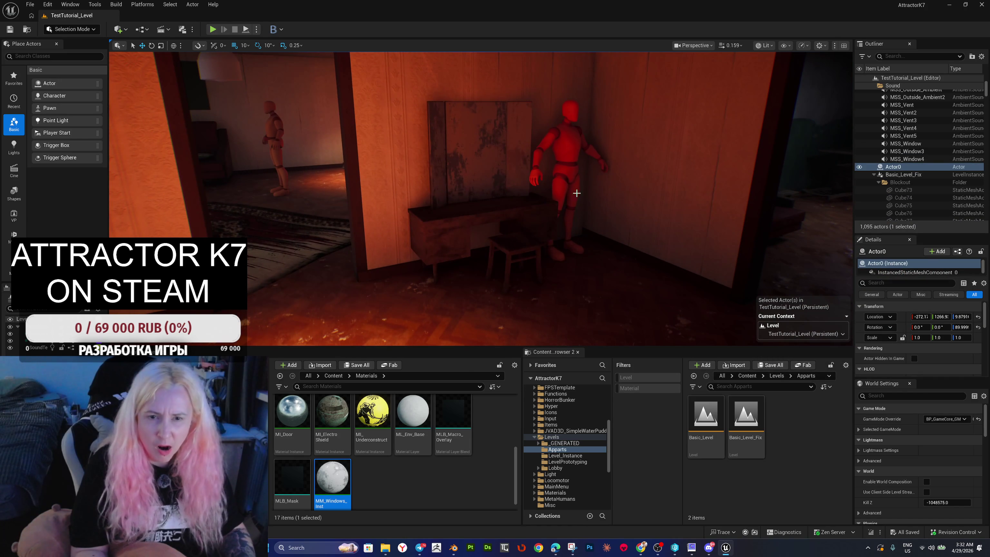
click(568, 176)
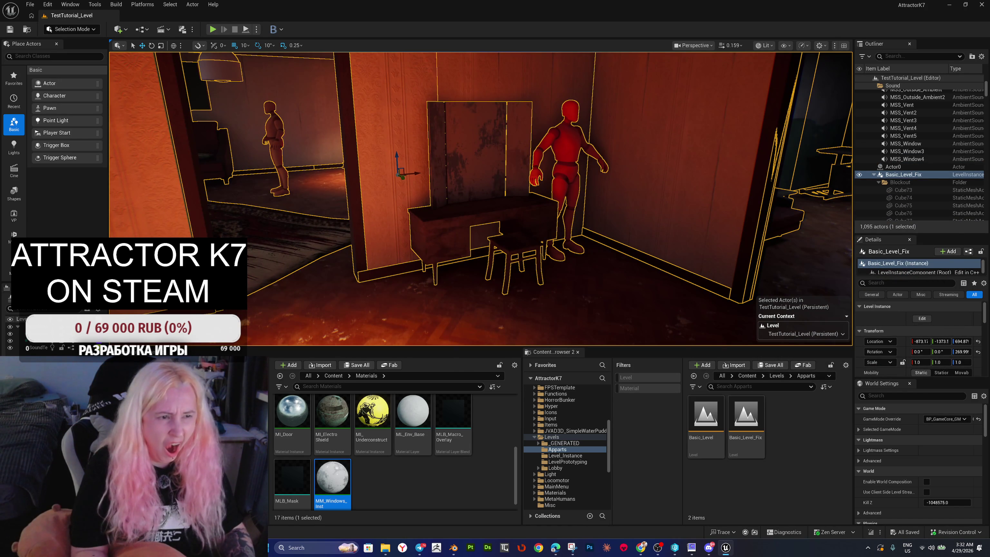
key(alt+Tab)
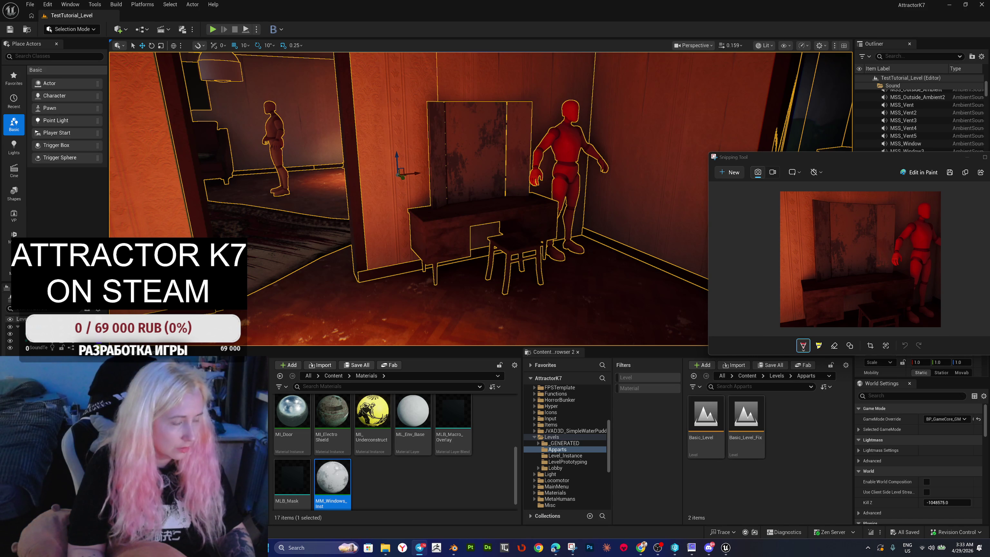
click(903, 156)
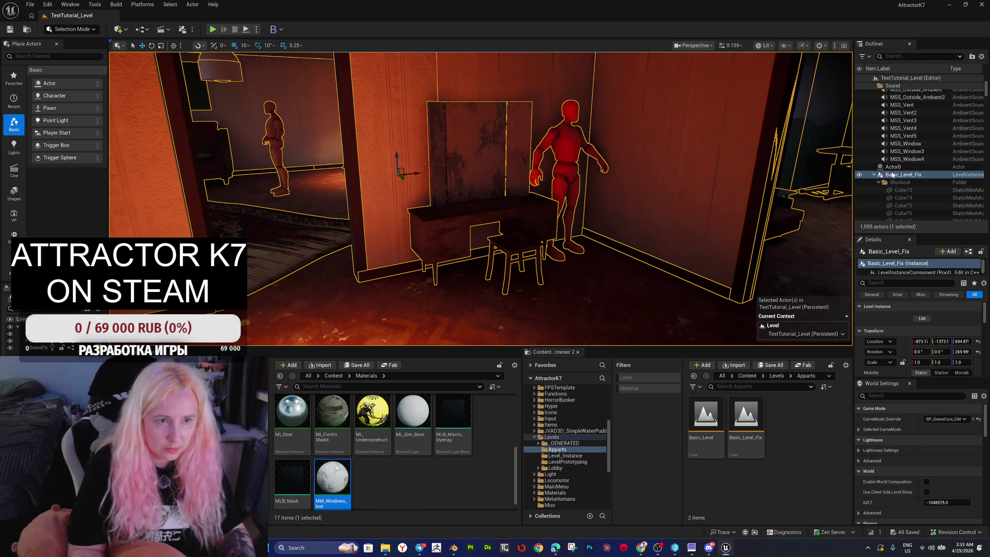
Step: Edit the Basic_Level_Fix level instance, delete the red mannequin, and dismiss the Message Log
right_click(912, 177)
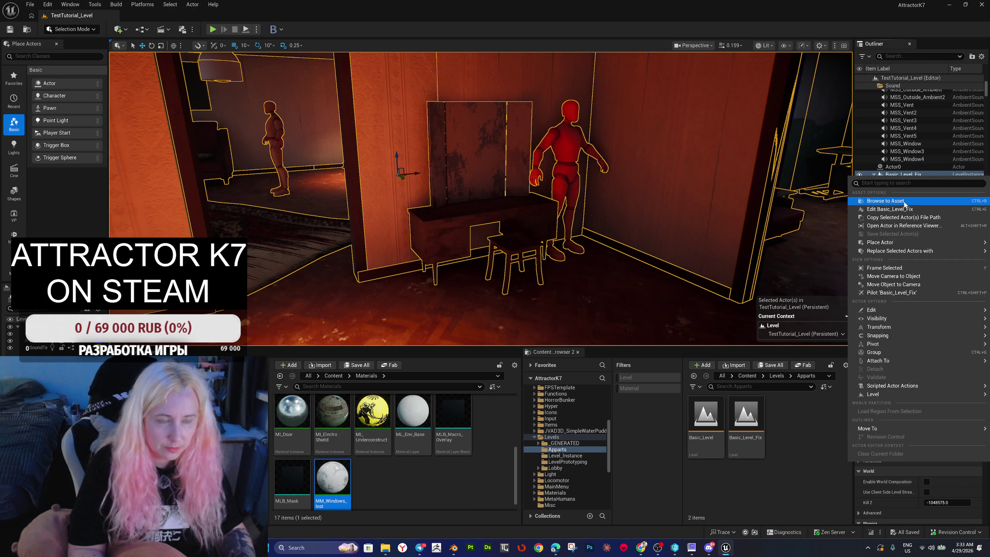
click(897, 210)
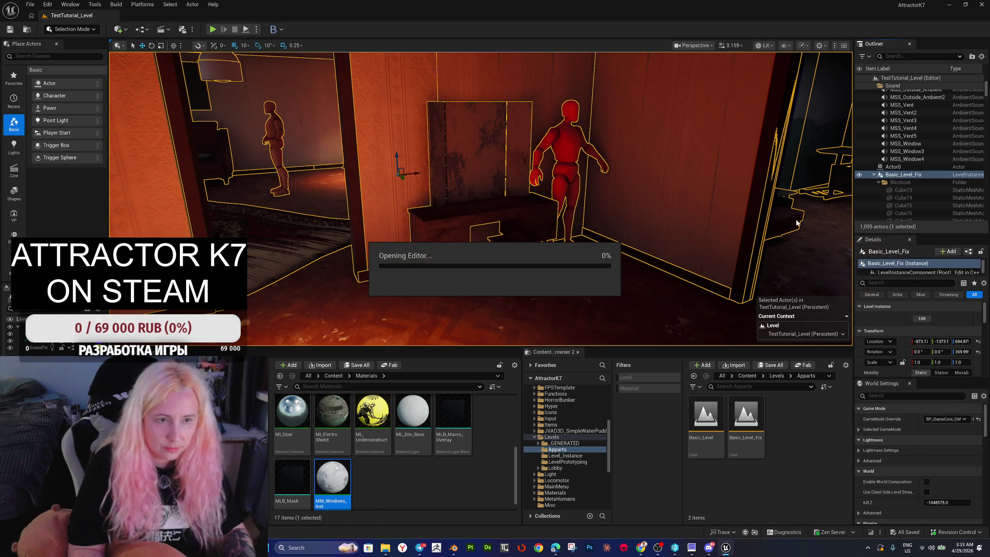
click(567, 169)
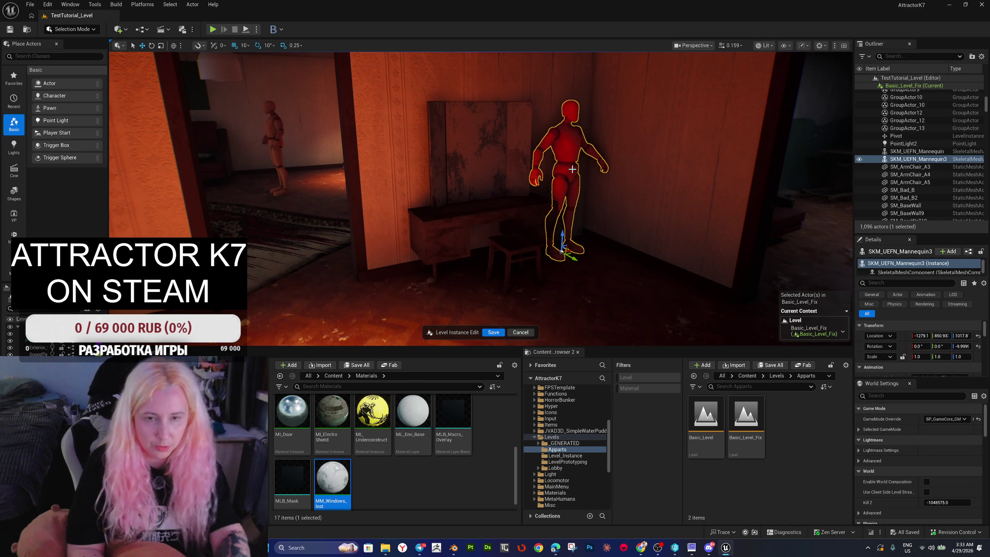
key(Delete)
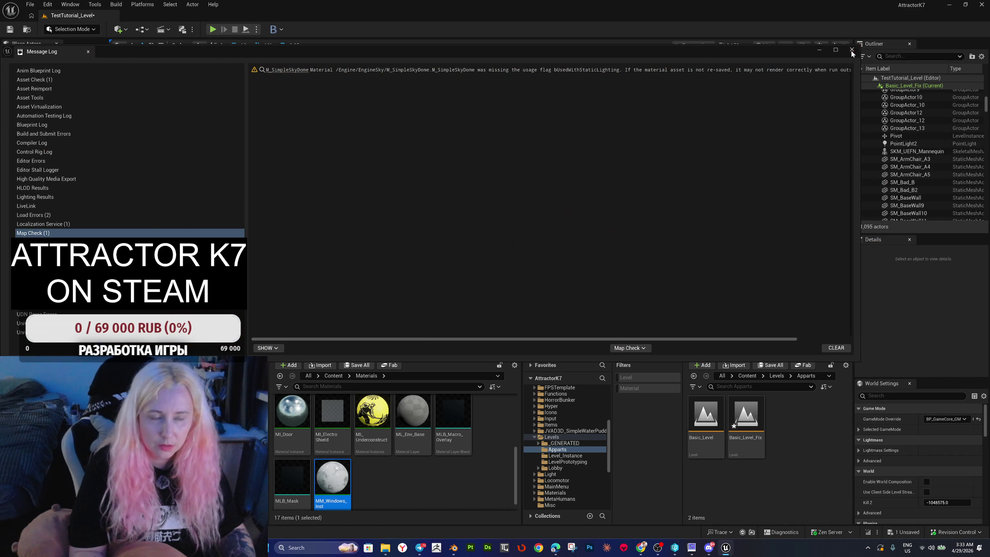
click(851, 51)
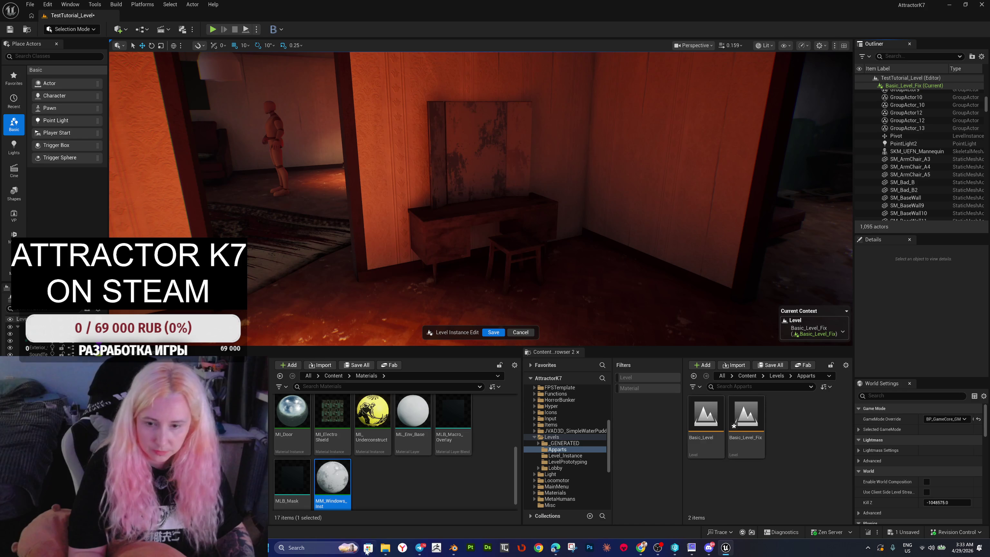
click(384, 550)
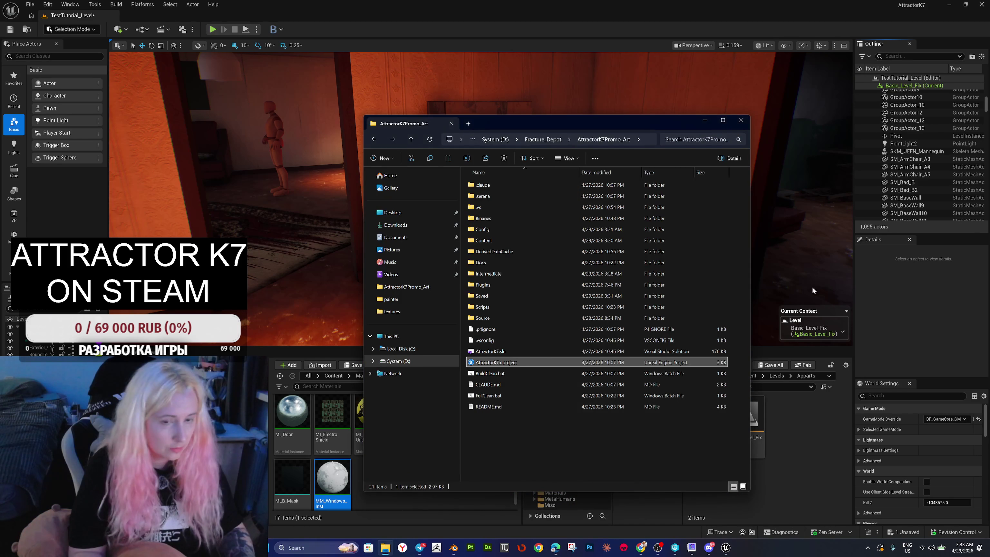
click(491, 140)
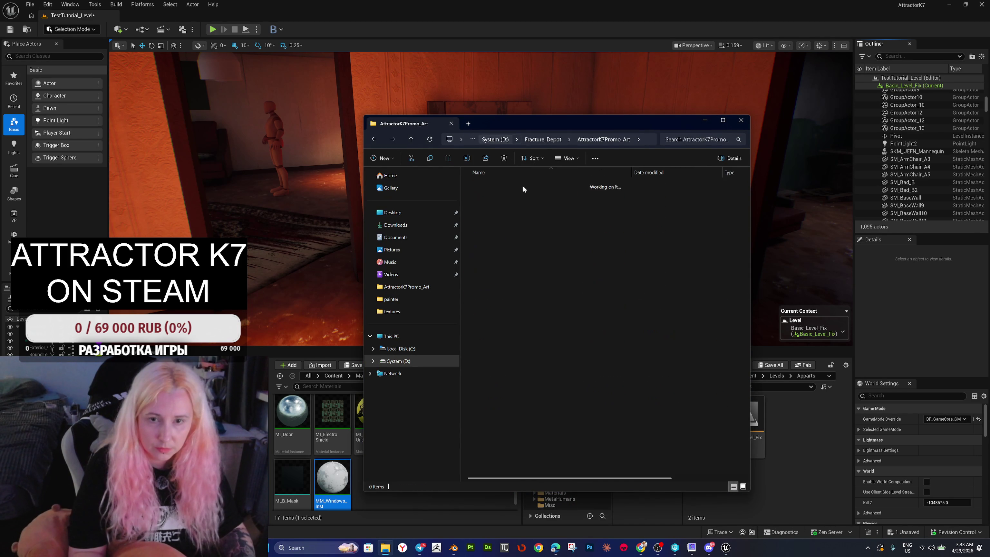
click(741, 121)
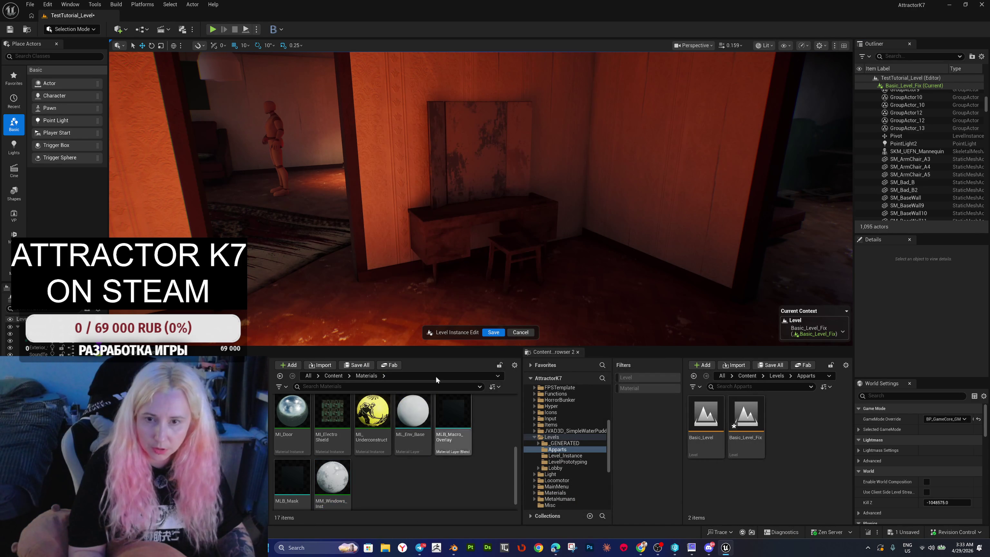
click(283, 163)
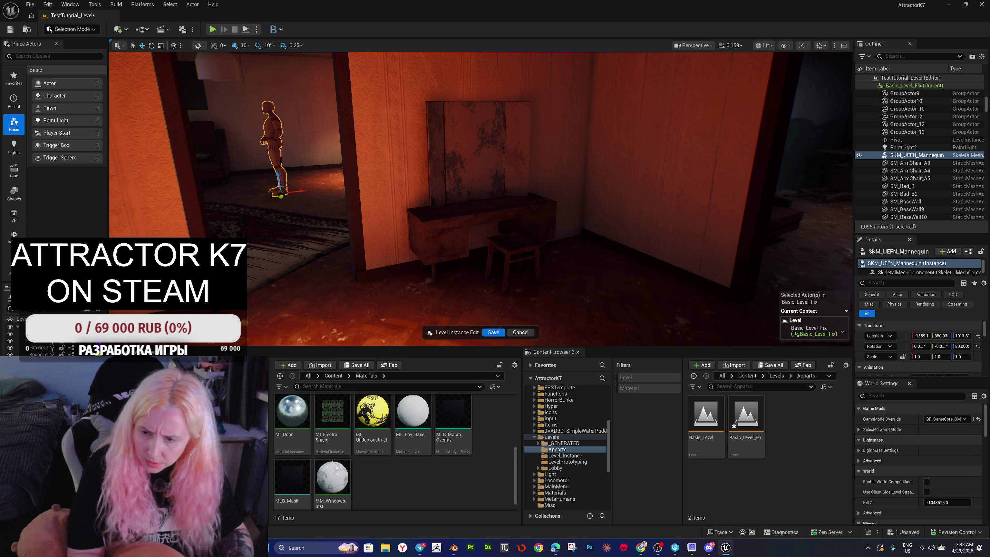
Step: Step back through folder history to FPSTemplate and open its Blueprints folder to list its assets
key(alt+Left)
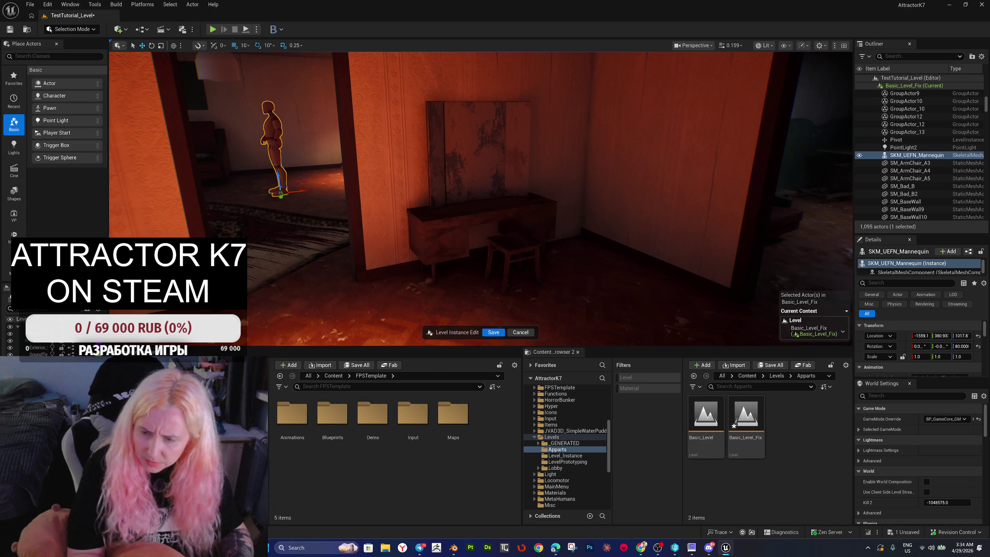
key(alt+Left)
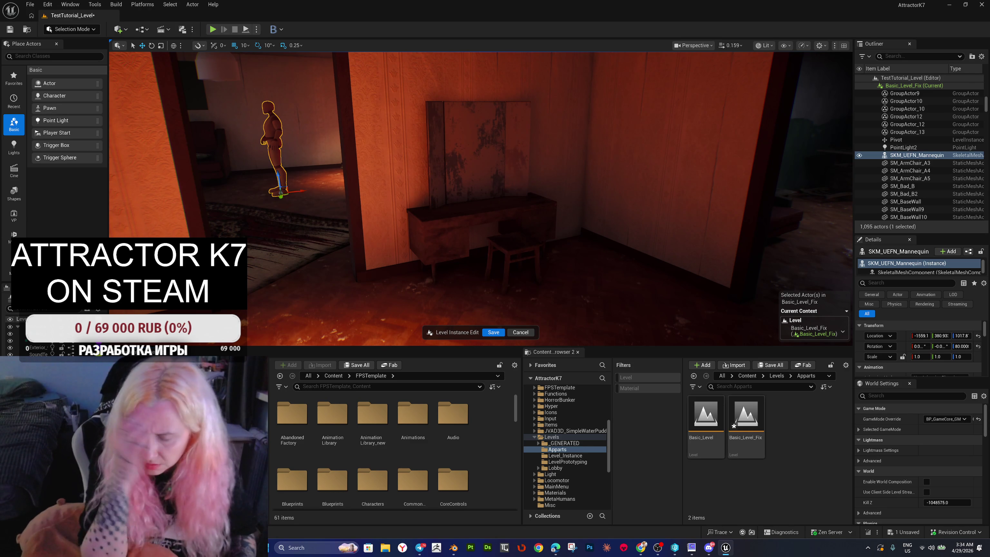
key(alt+Left)
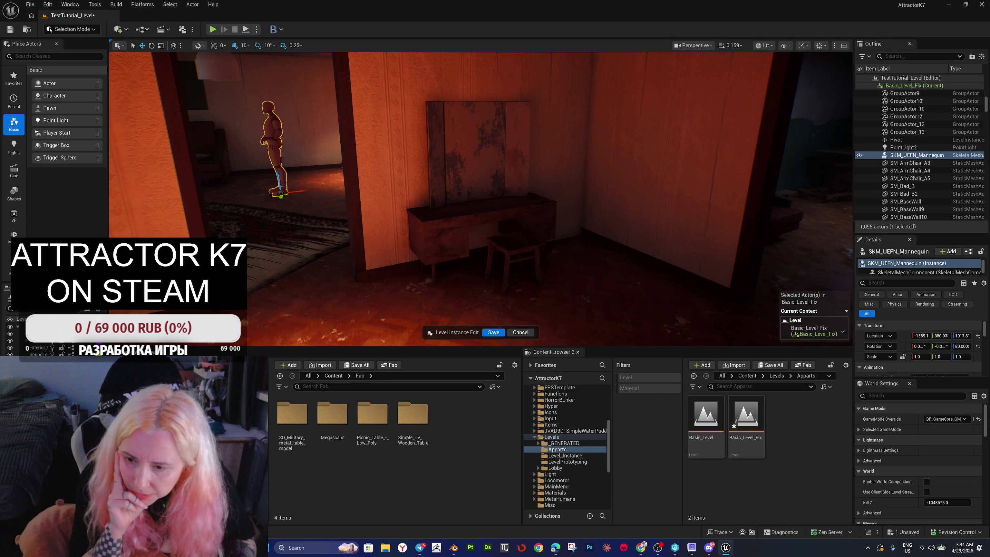
key(alt+Right)
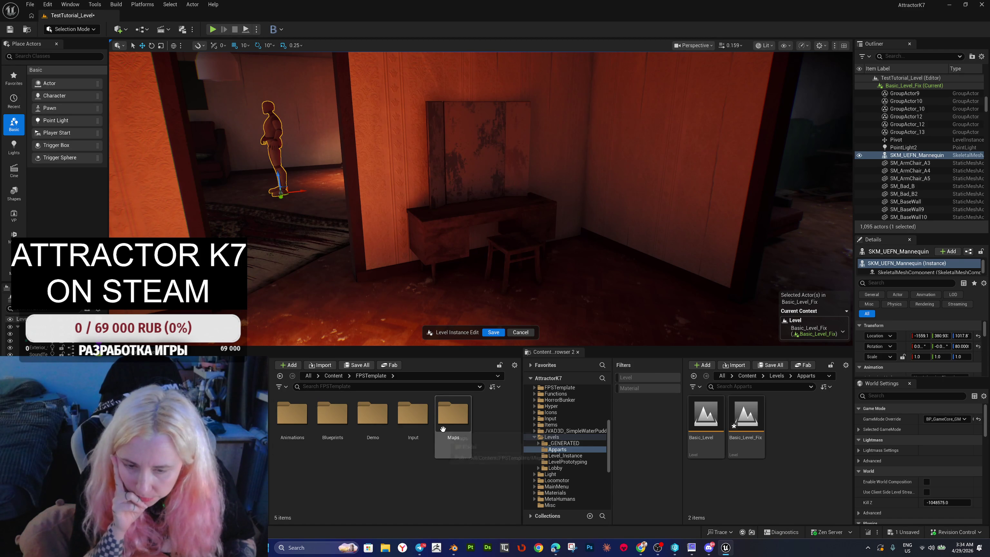
double_click(333, 414)
scroll(337, 451, down, 1)
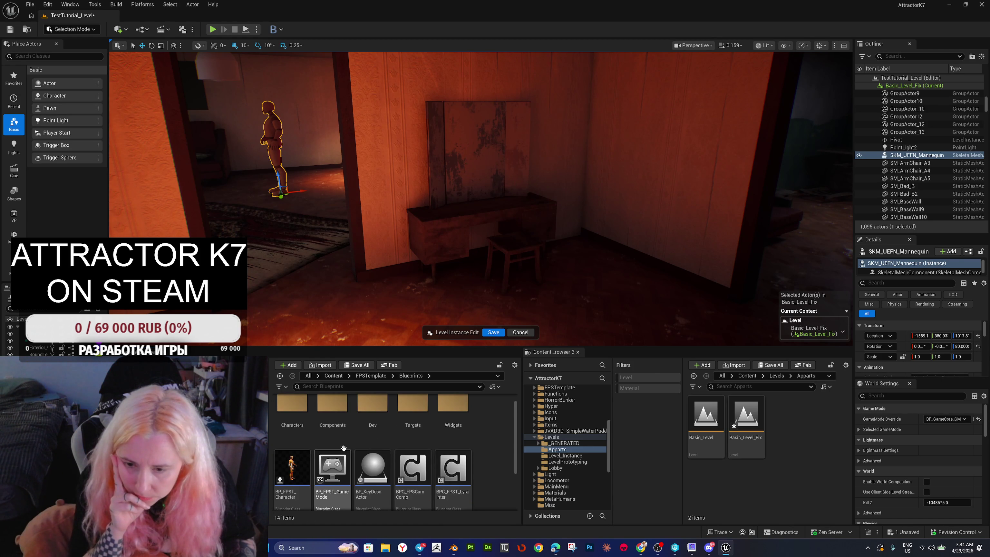